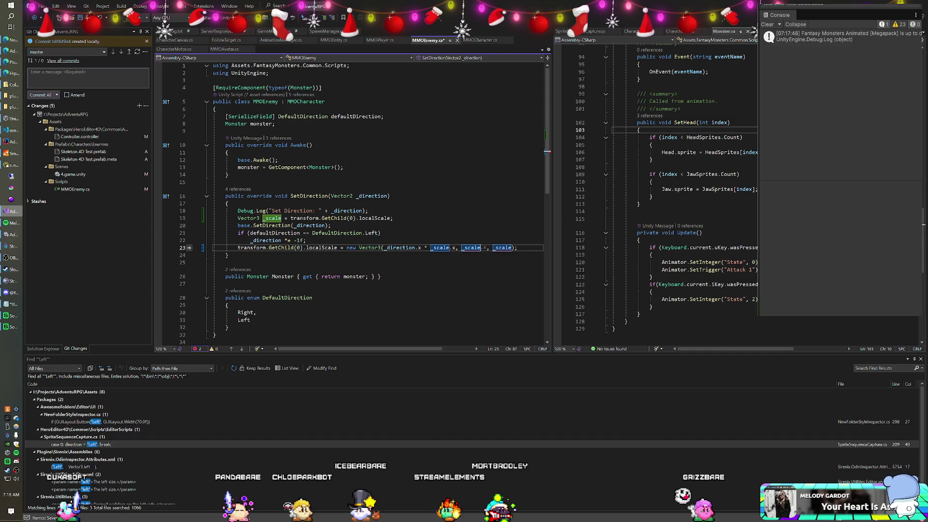
Make line 23's new localScale use _scale.y and _scale.z, save, and return to Unity to recompile.
text(y)
key(Right)
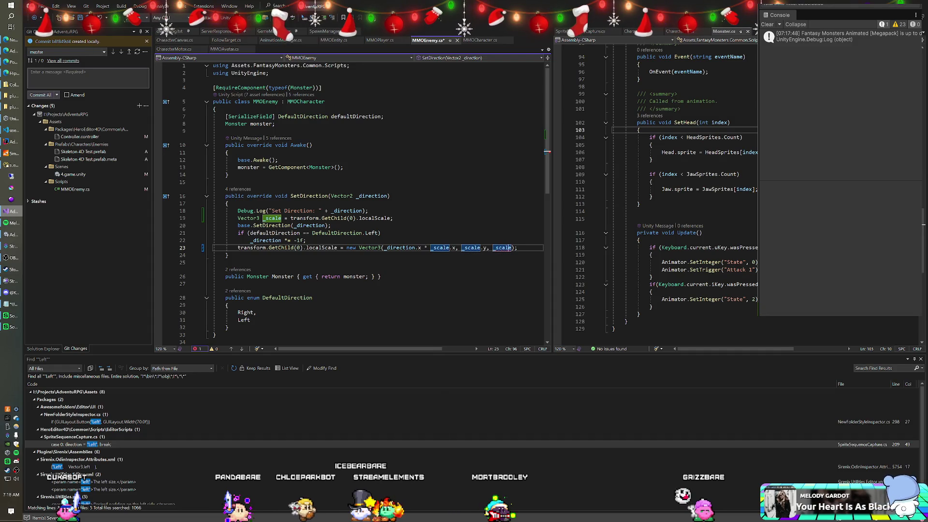
text(.z)
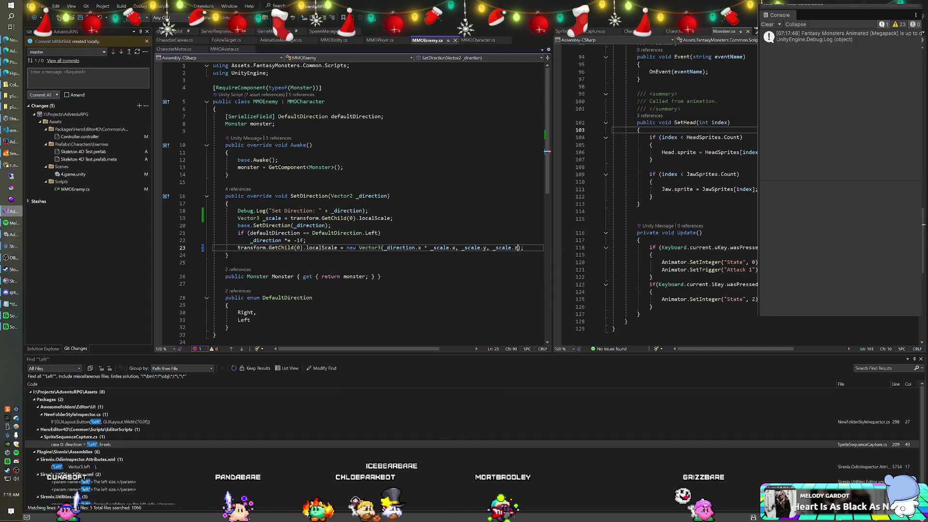
key(ctrl+s)
key(alt+Tab)
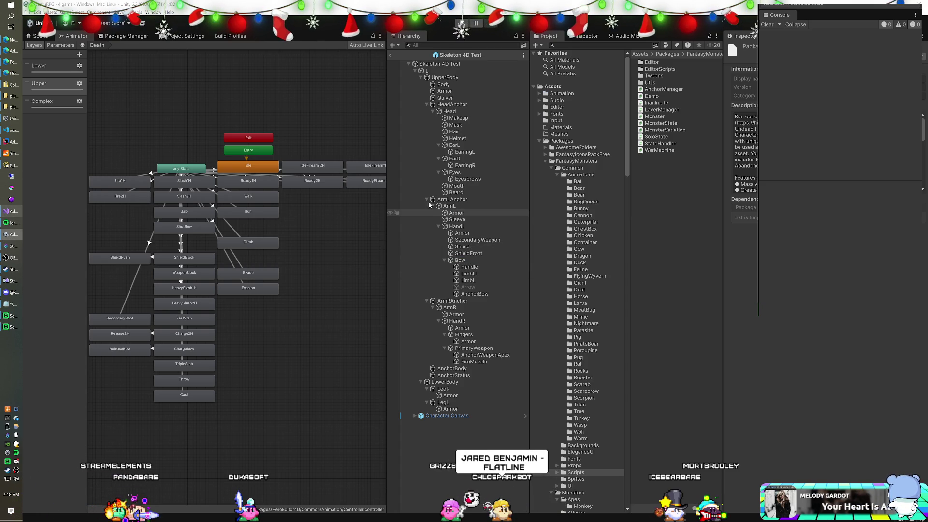
Check the transforms of the prefab's child L and its parent Skeleton 4D Test.
click(431, 71)
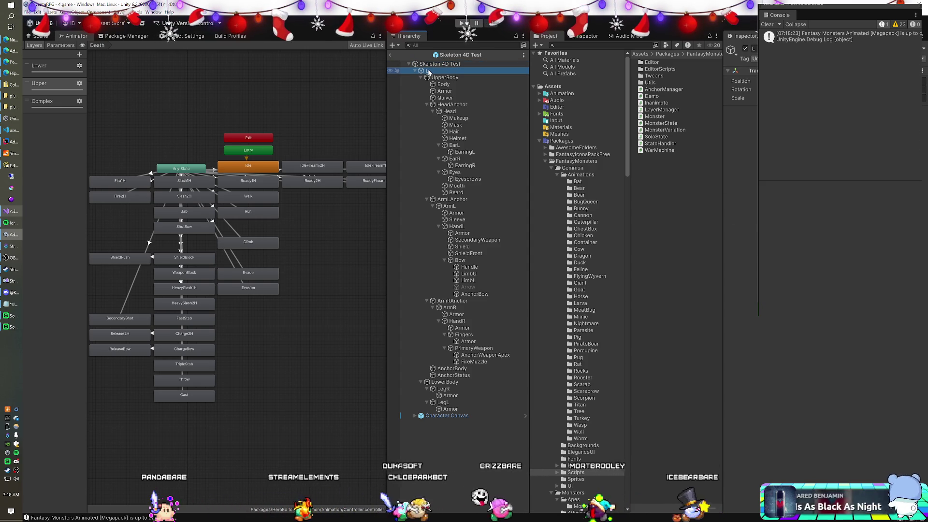
key(Up)
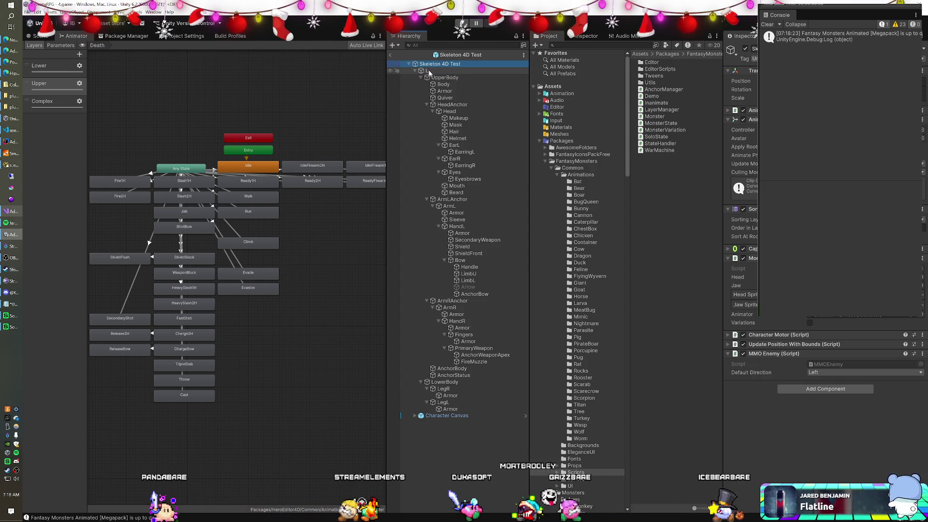
click(430, 72)
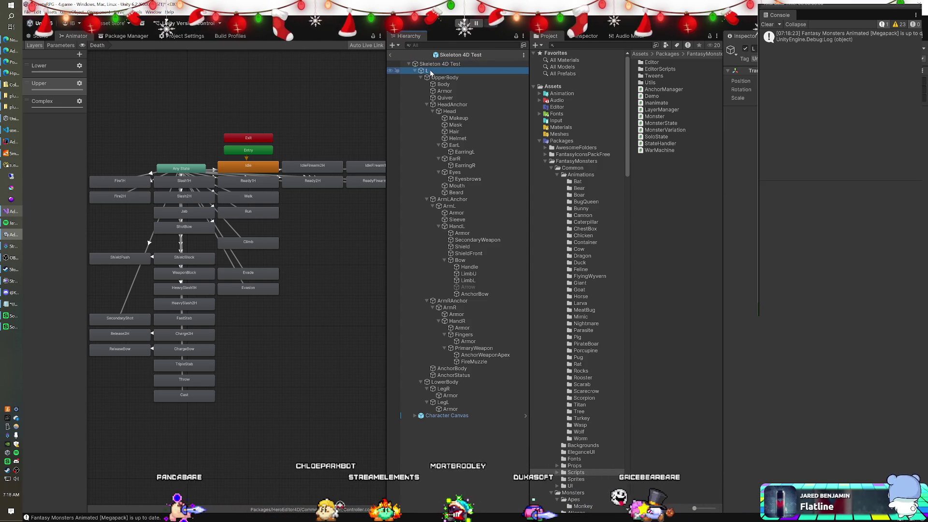
Exit the prefab to the 4.game scene, enter Play mode, and bring Visual Studio forward.
click(391, 56)
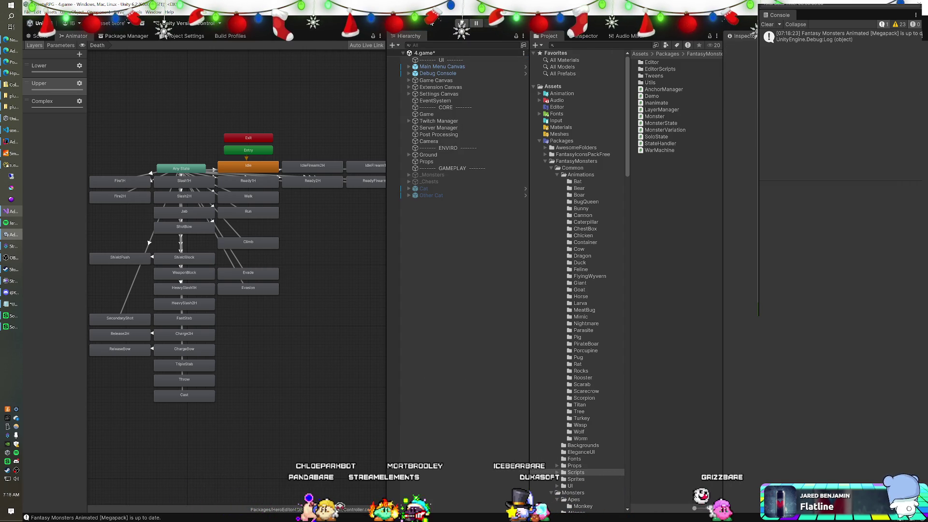
click(462, 23)
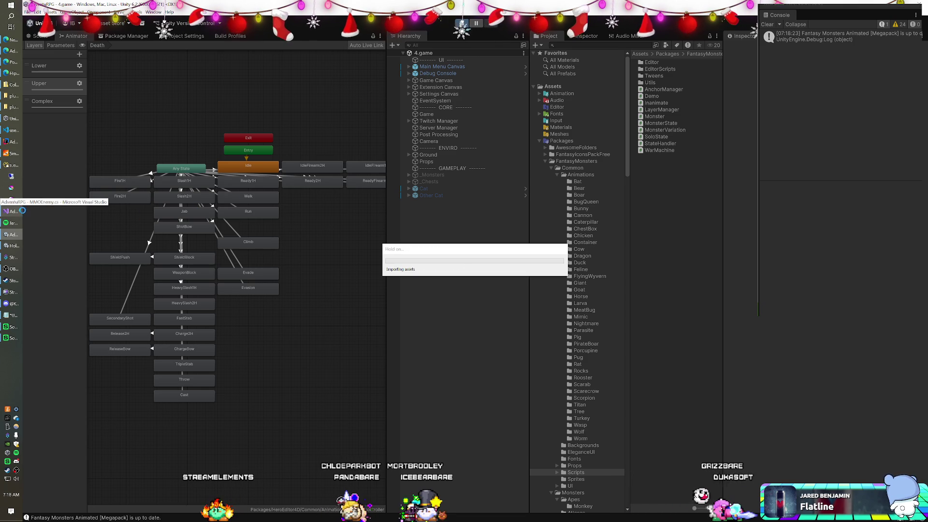
click(9, 210)
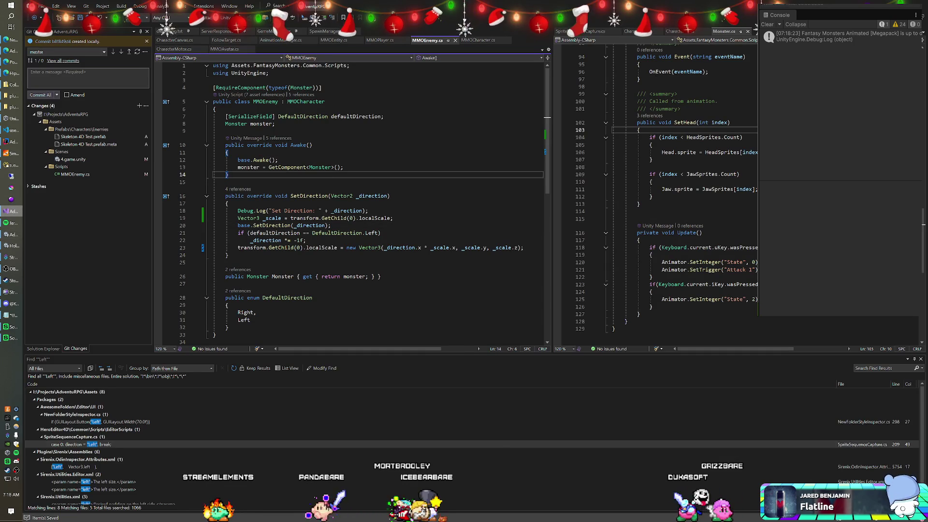
Search the solution for '= 0.5f' and open the var mx = 0.5f match in CharacterSetup.cs.
key(ctrl+shift+f)
text(.5f)
key(Return)
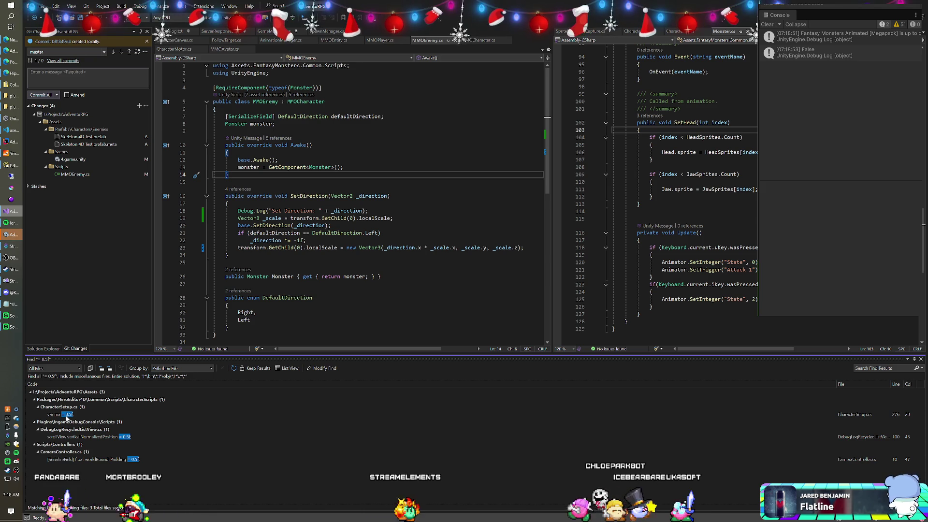
double_click(66, 415)
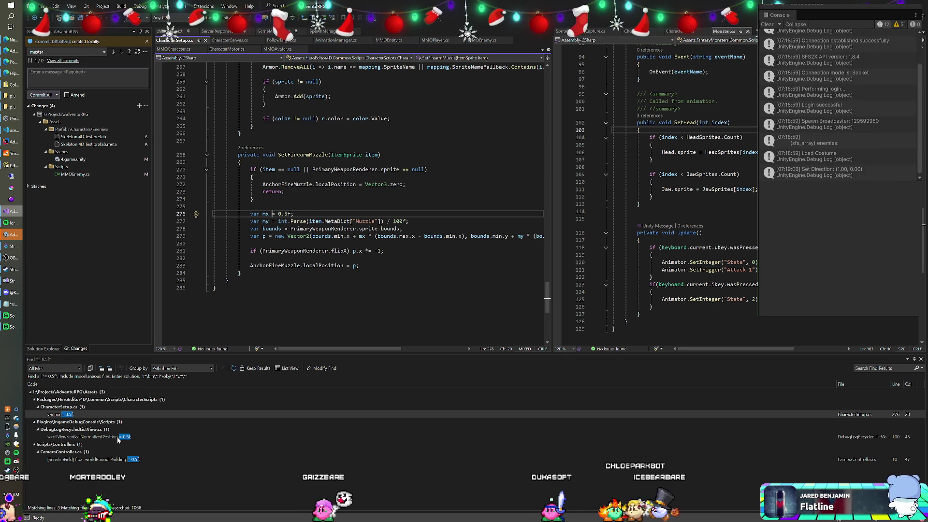
key(alt+Tab)
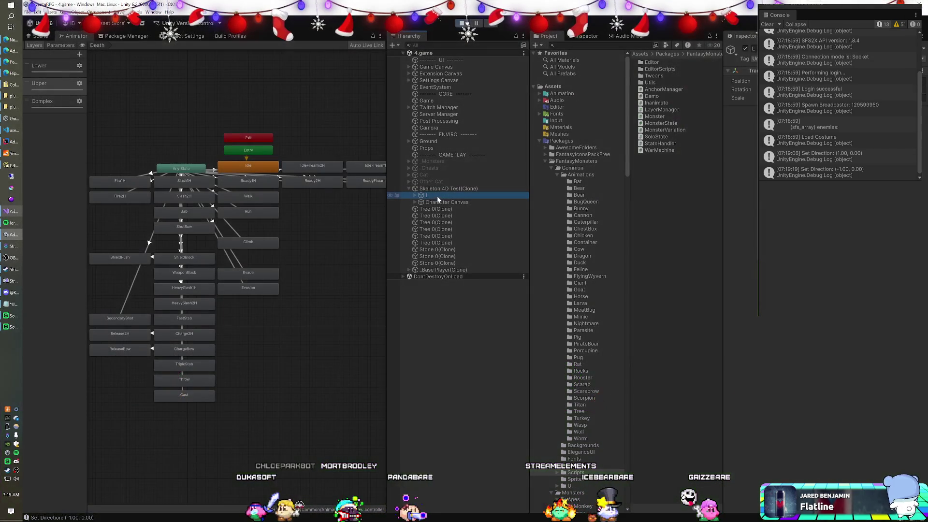
Select Skeleton 4D Test(Clone) and open its Walk state's WalkU clip in the Animation window.
click(437, 189)
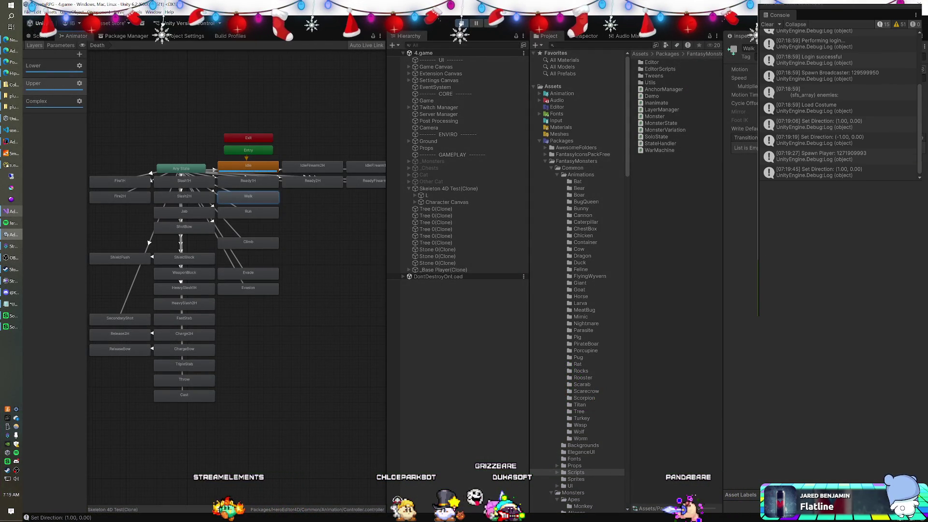
click(744, 69)
click(655, 191)
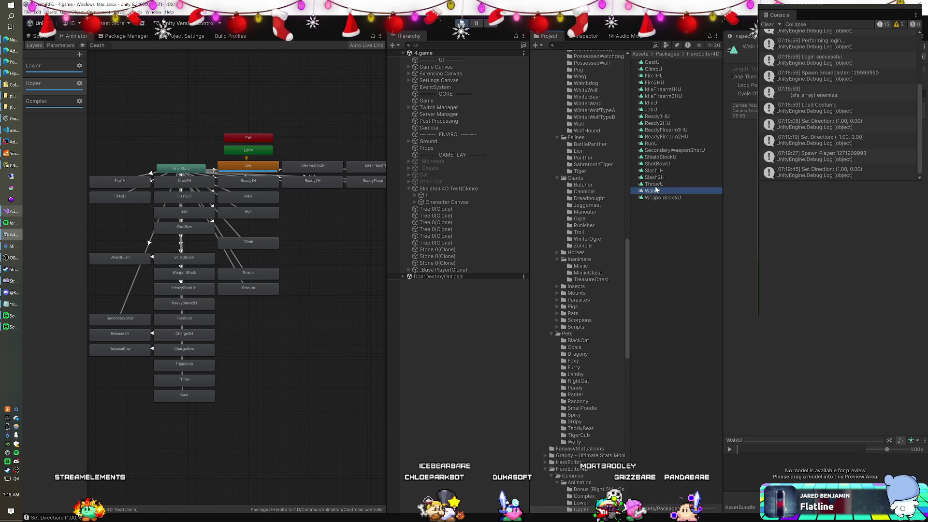
double_click(653, 192)
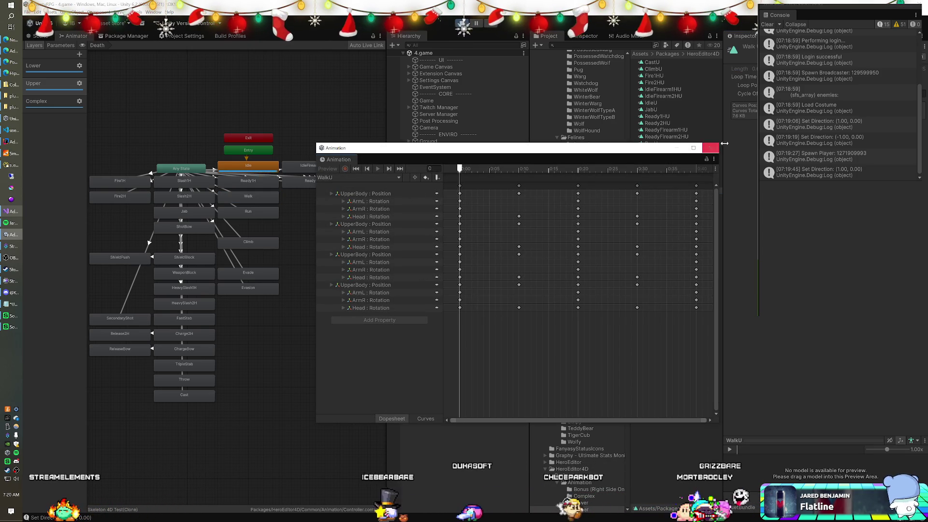
Close the WalkU Animation window and switch the Animator to the Lower layer's graph.
key(ctrl+6)
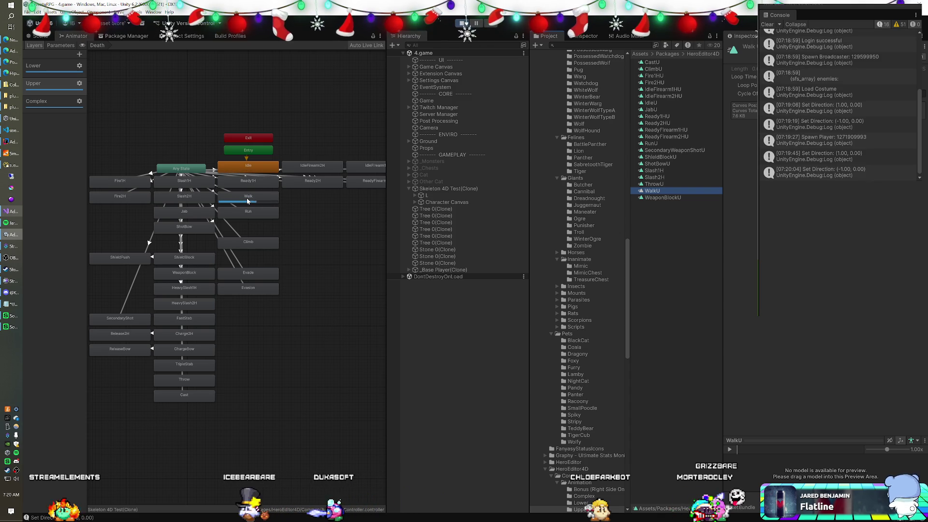
click(247, 198)
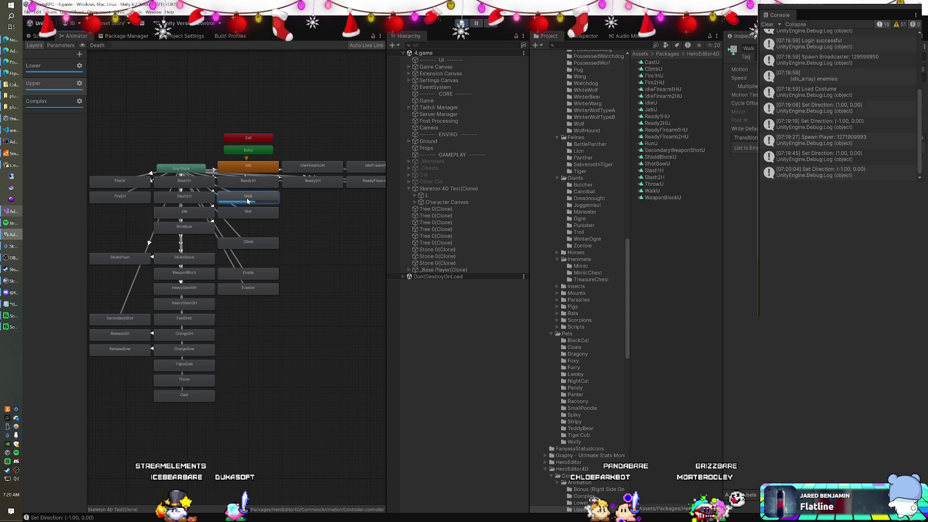
click(52, 71)
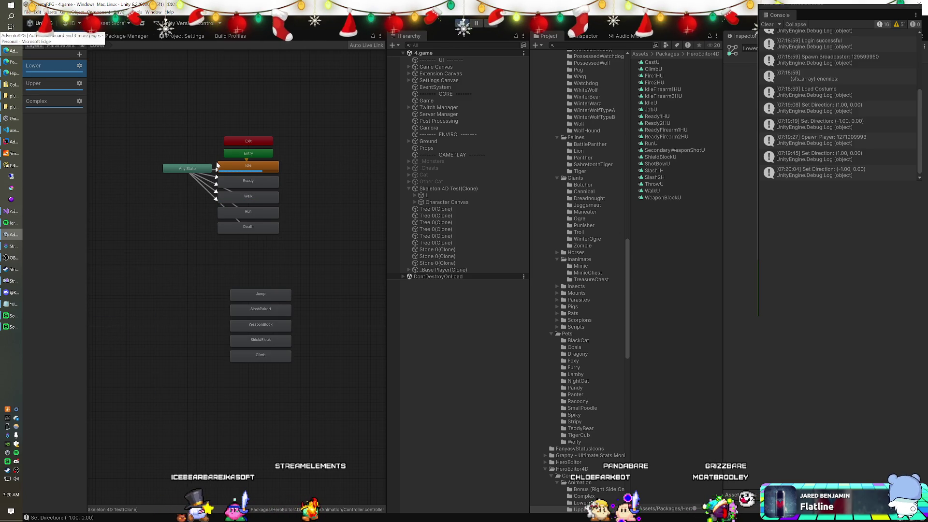
Trace the Lower layer's Walk state to its WalkL clip, then inspect the clone's L child.
click(240, 201)
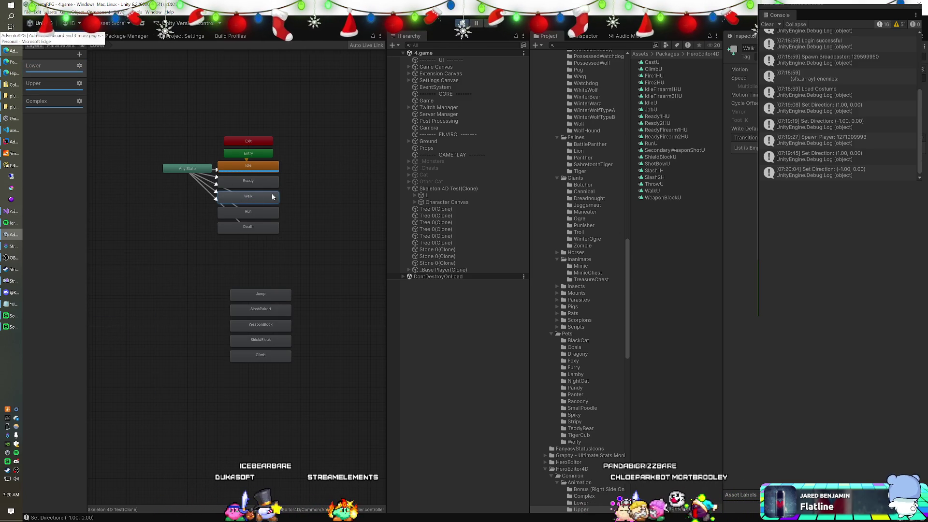
click(581, 503)
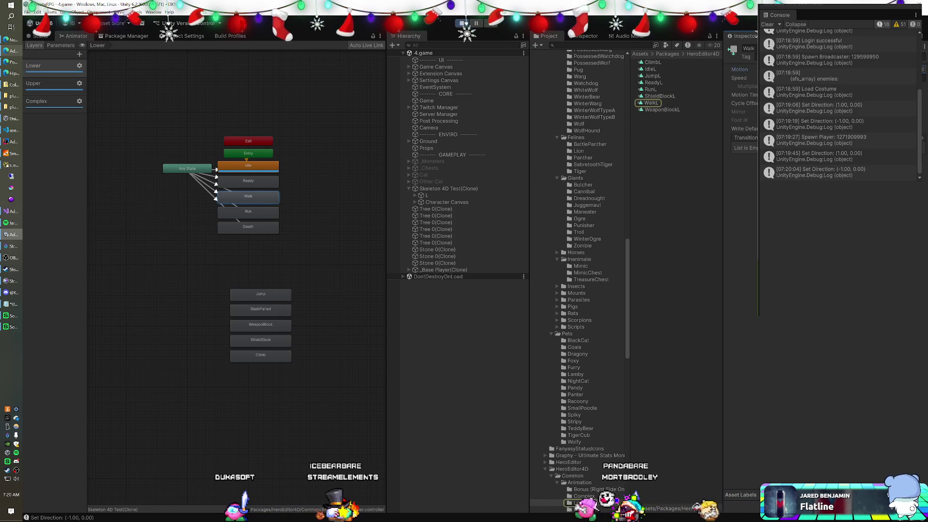
click(656, 103)
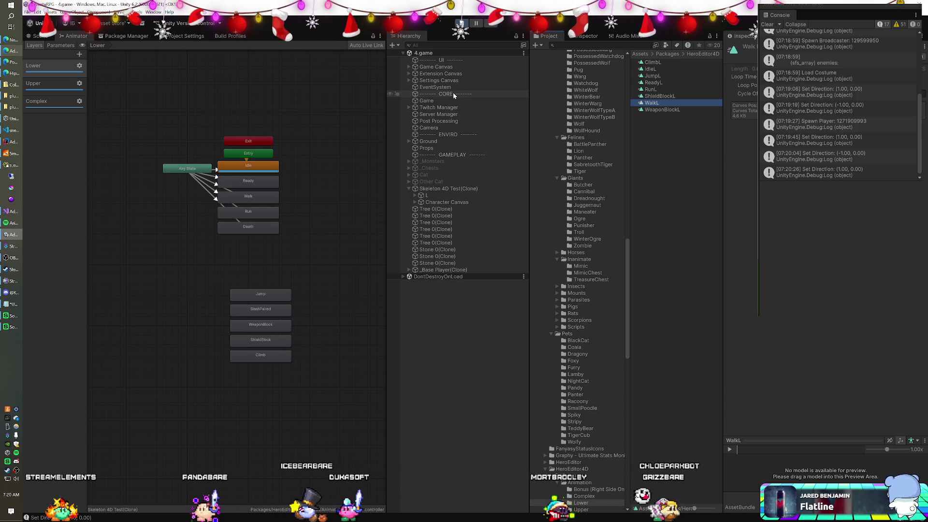
click(440, 189)
click(432, 195)
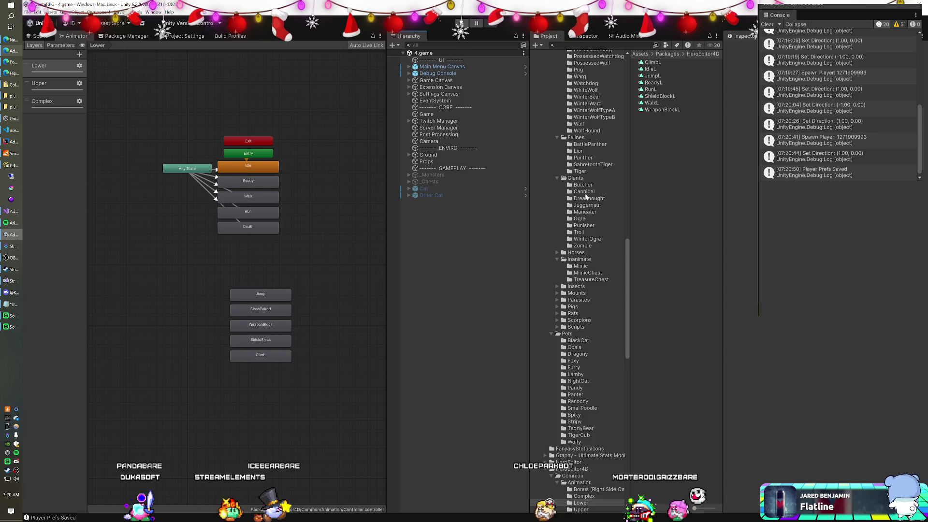
Back in Unity, open the Skeleton 4D Test prefab from Prefabs > Characters > Enemies.
scroll(586, 196, down, 10)
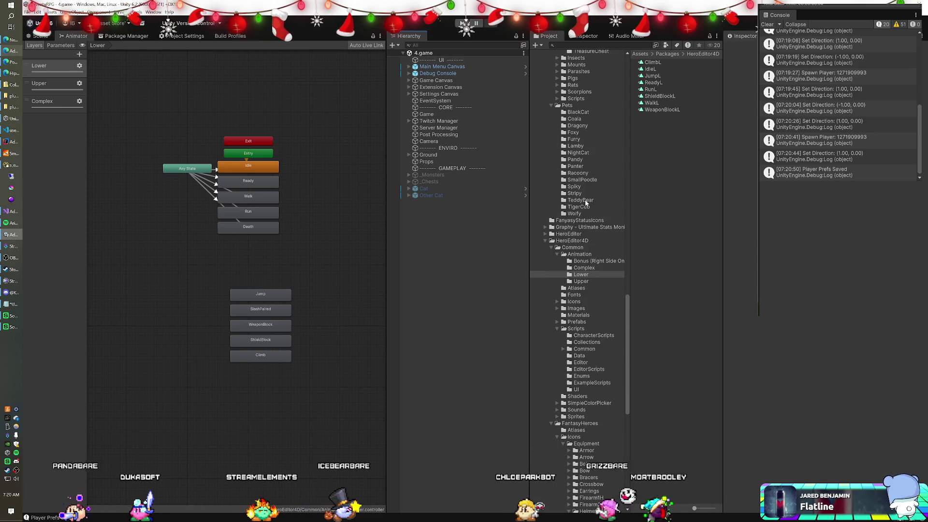
scroll(586, 203, up, 15)
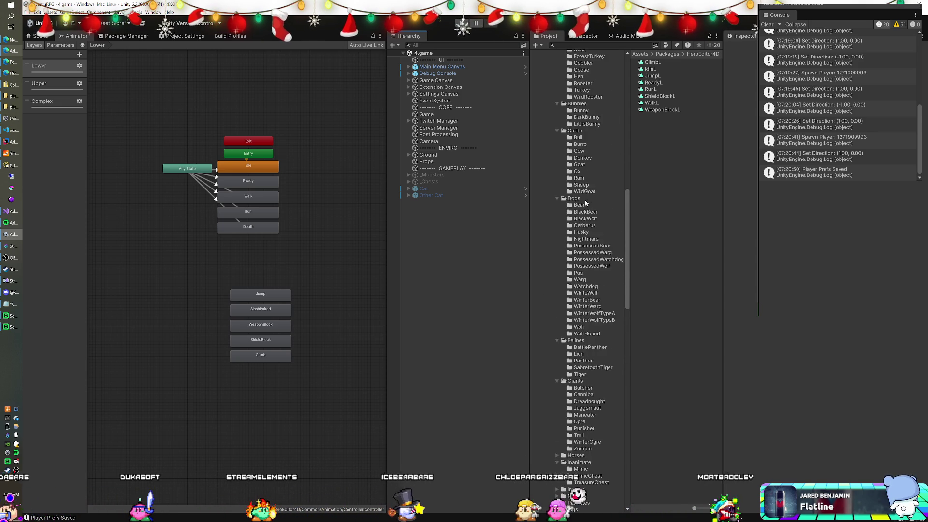
scroll(585, 202, up, 7)
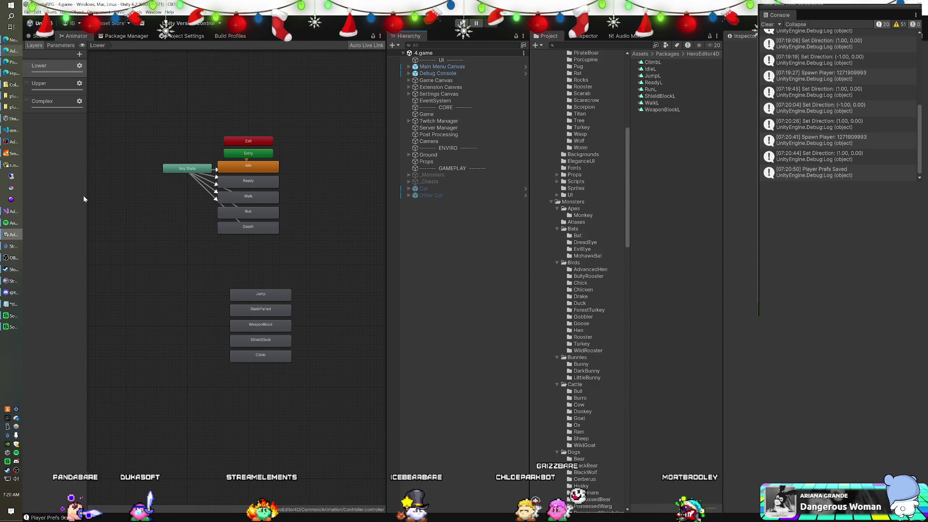
click(13, 211)
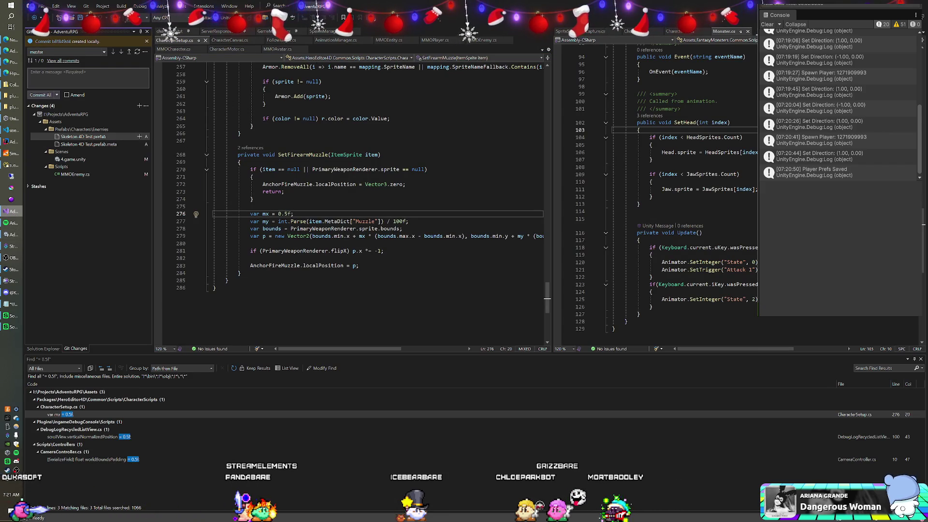
key(alt+Tab)
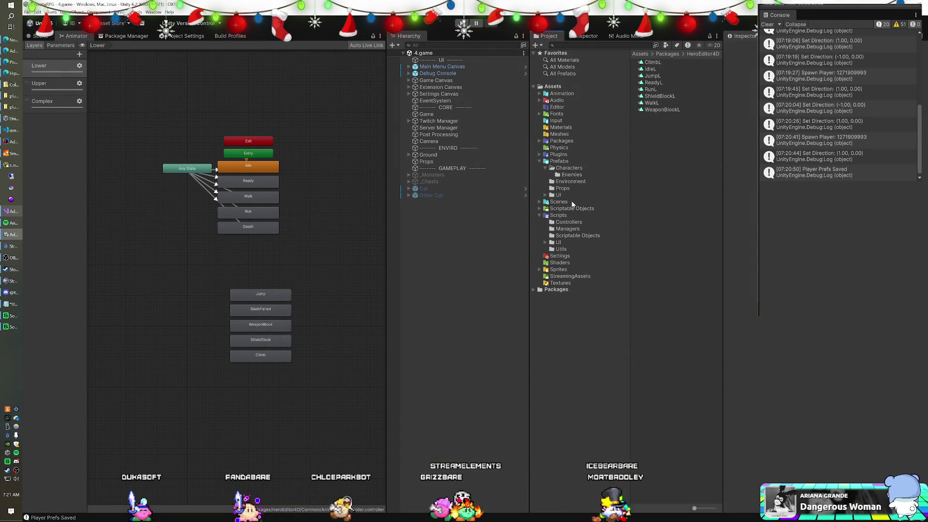
click(570, 175)
click(663, 96)
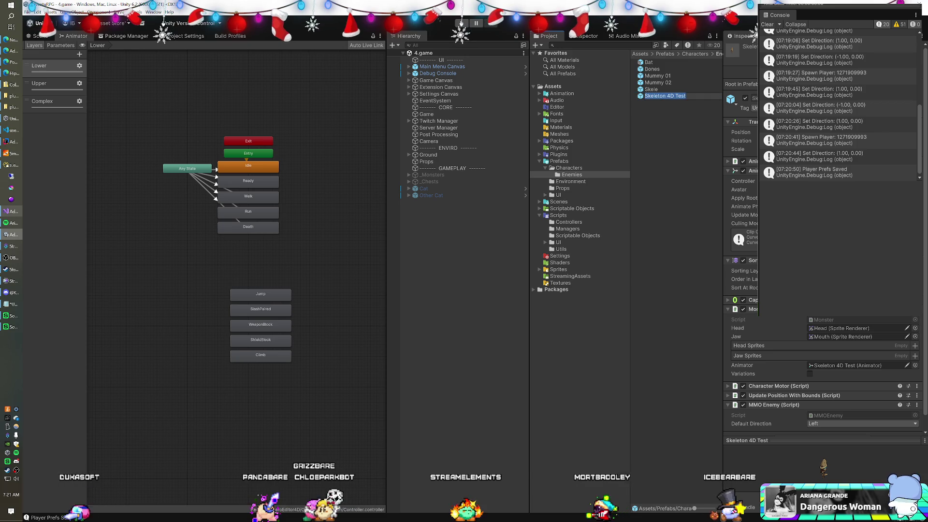
double_click(663, 96)
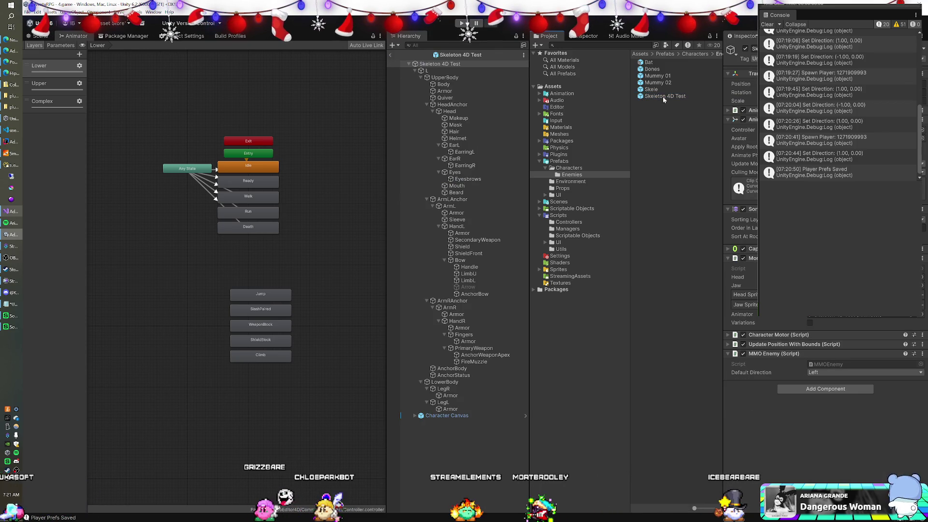
Inspect the prefab's L, Body, UpperBody and root objects in the Hierarchy.
click(441, 71)
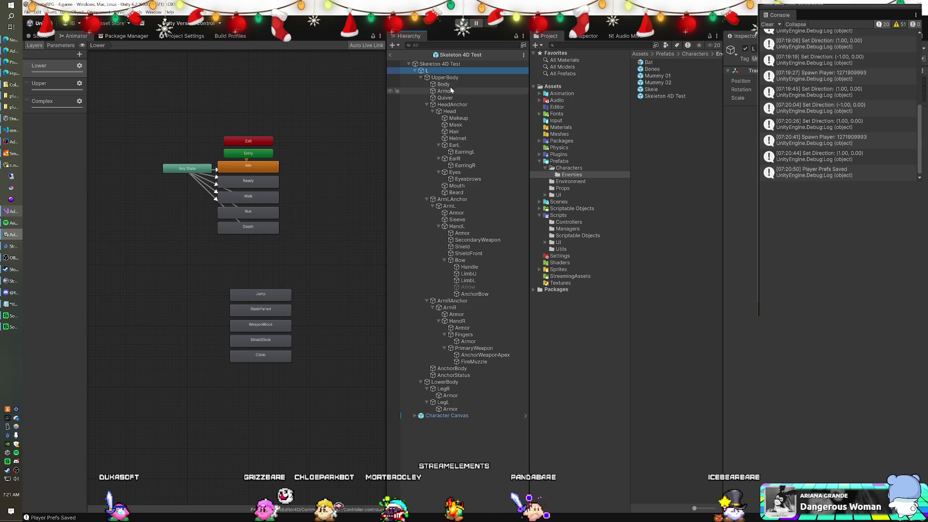
click(450, 85)
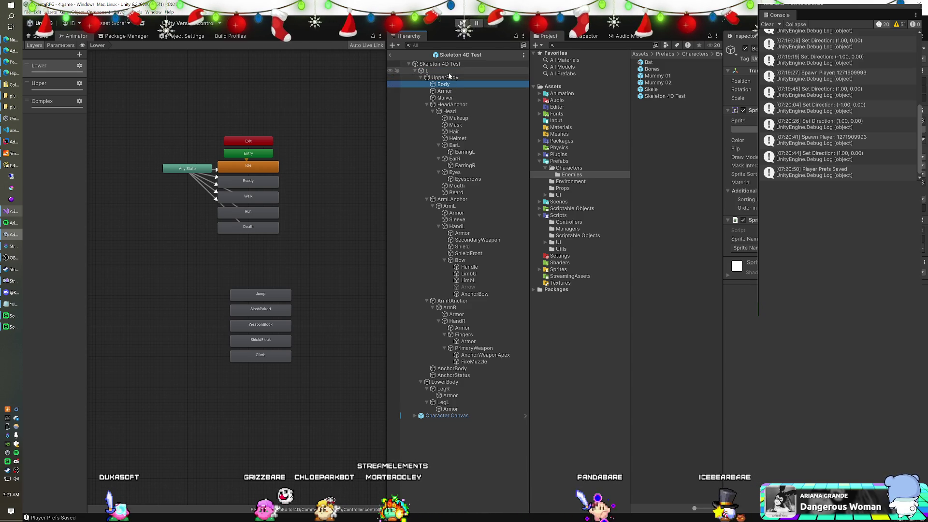
click(445, 78)
click(447, 73)
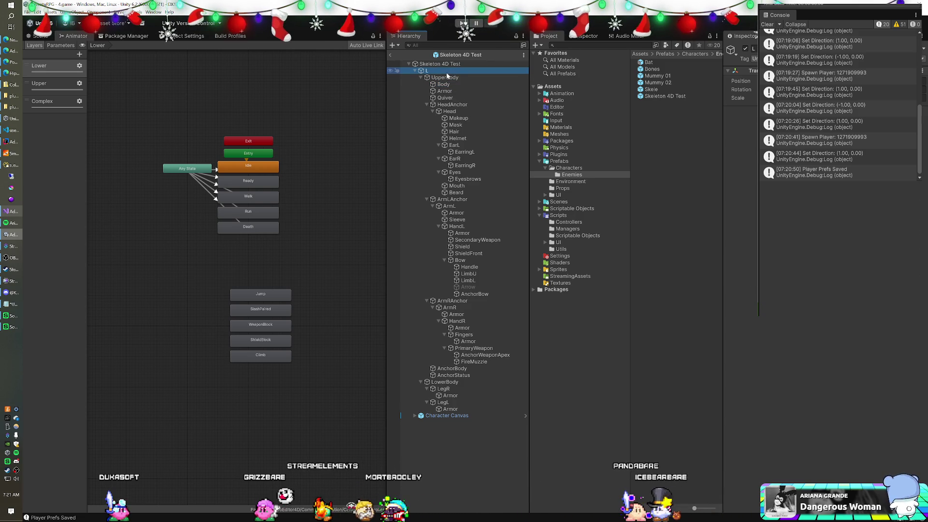
click(447, 67)
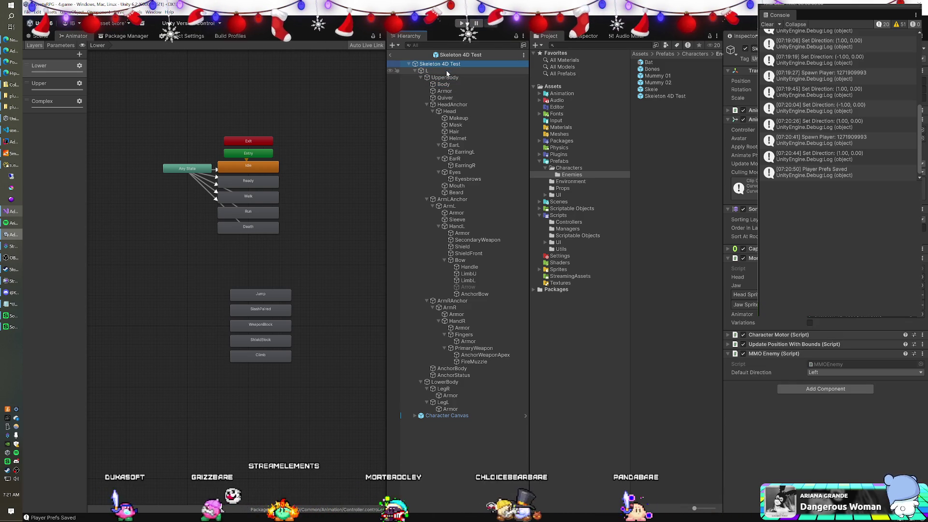
click(447, 71)
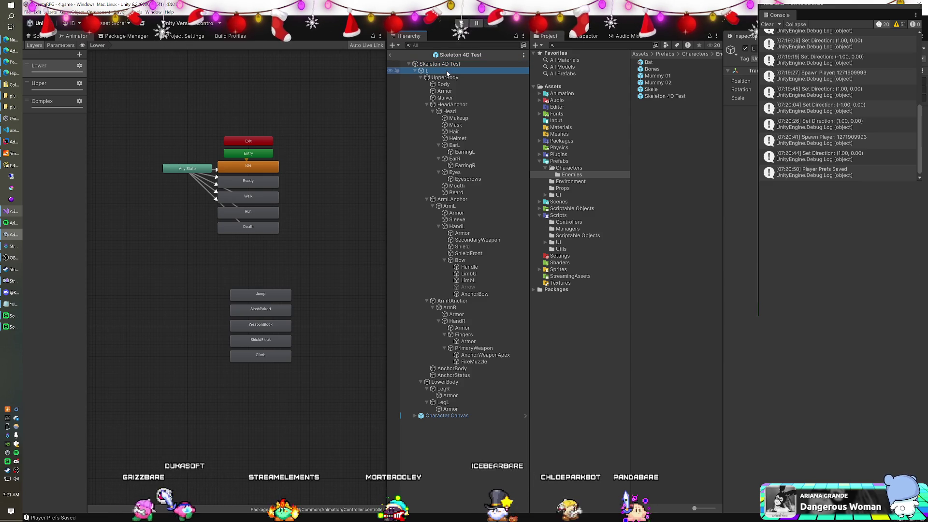
click(446, 79)
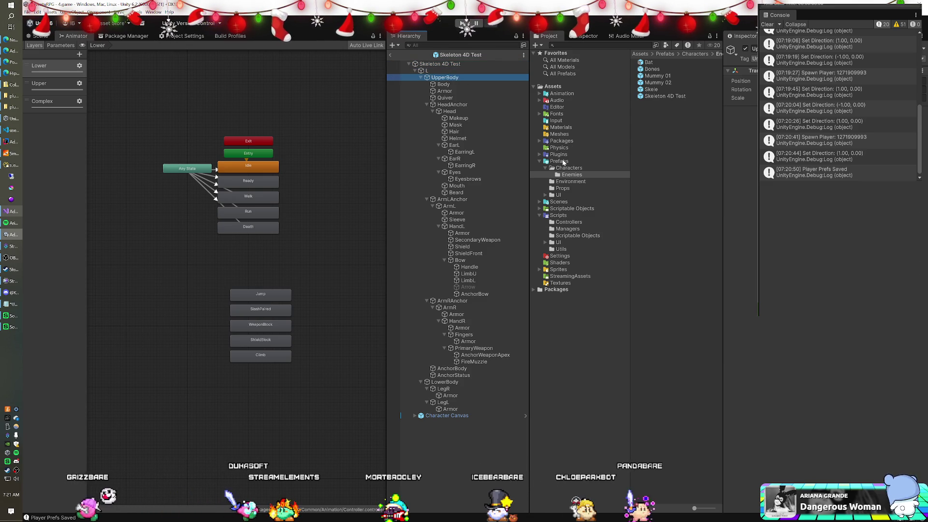
click(568, 167)
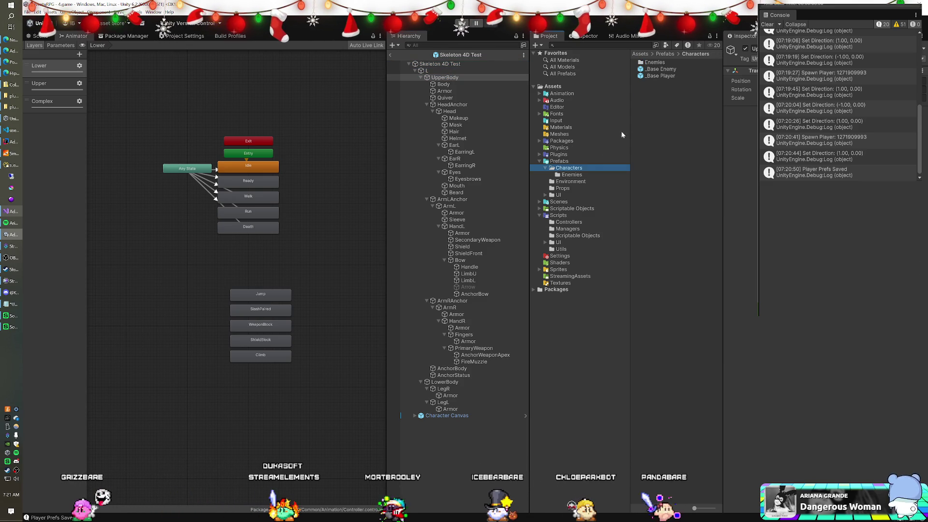
Open _Base Enemy, scroll through its Left child's components, then exit Prefab Mode.
double_click(660, 69)
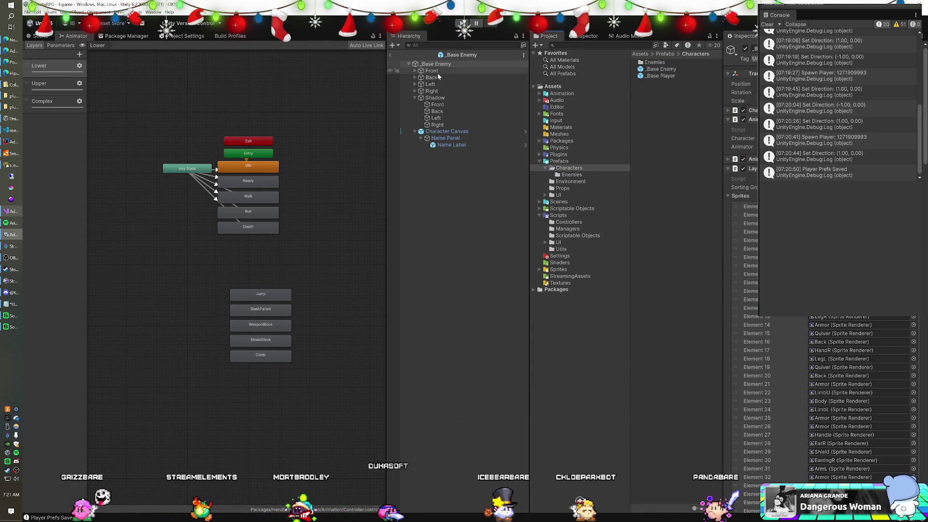
click(429, 84)
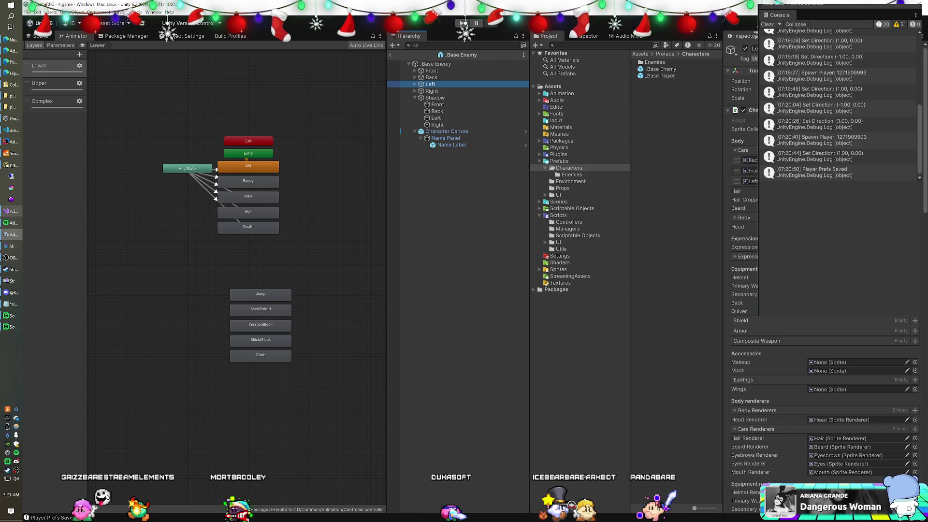
scroll(824, 387, down, 10)
scroll(824, 387, down, 10)
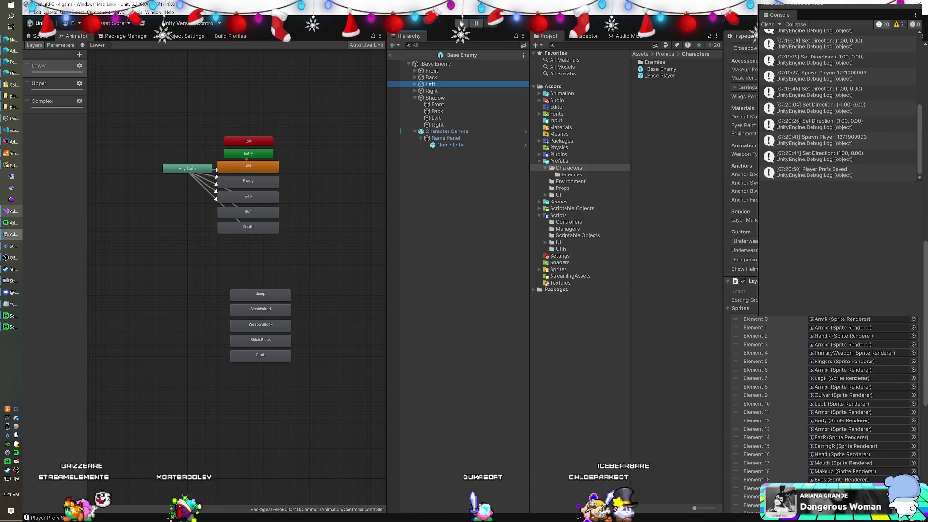
scroll(824, 386, down, 3)
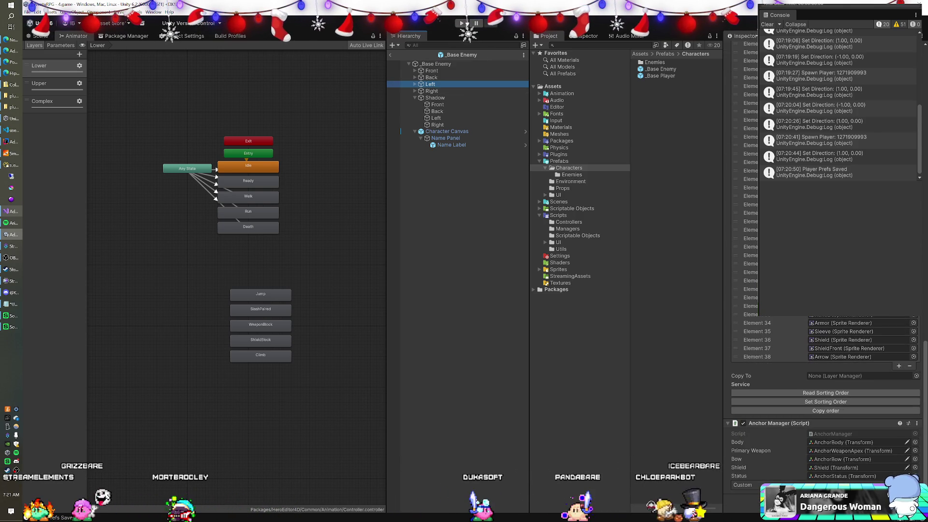
scroll(824, 387, up, 5)
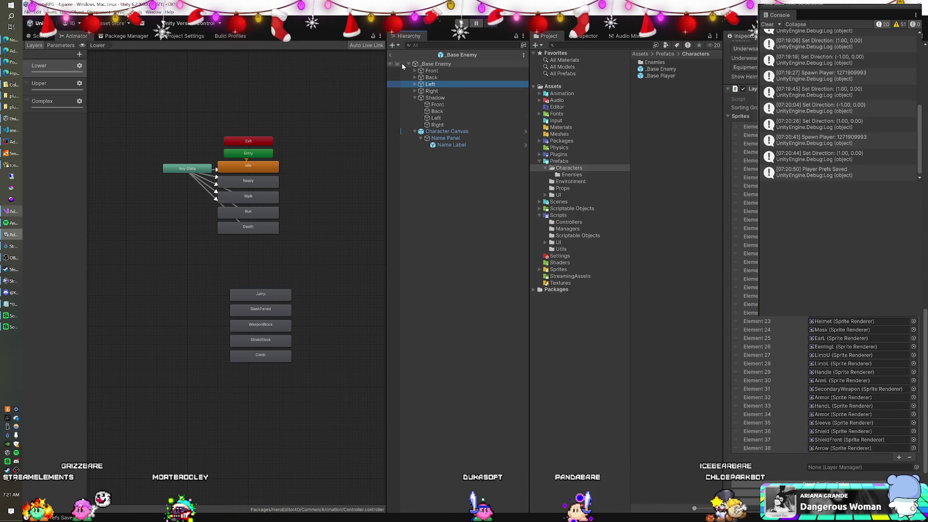
click(390, 55)
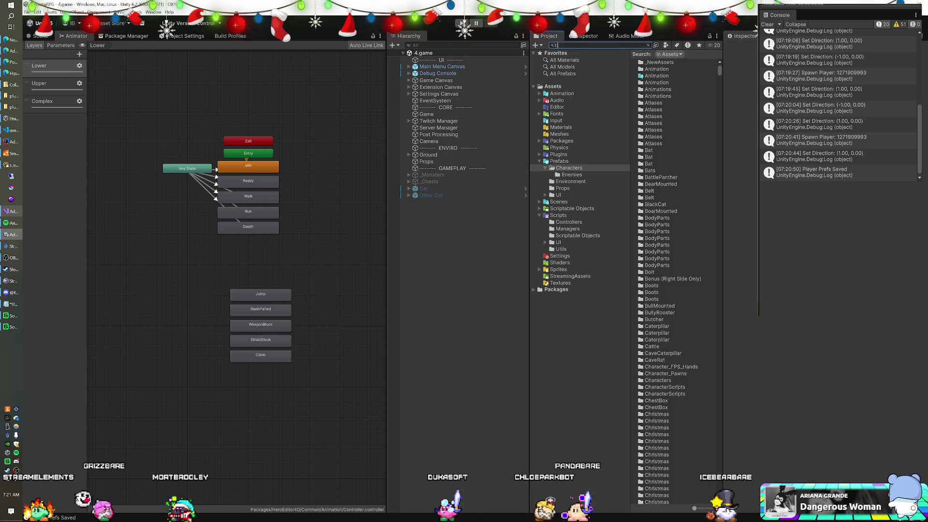
Filter the Project window with t:scene, open UndeadHeroes, and enter Play mode.
text(:scene)
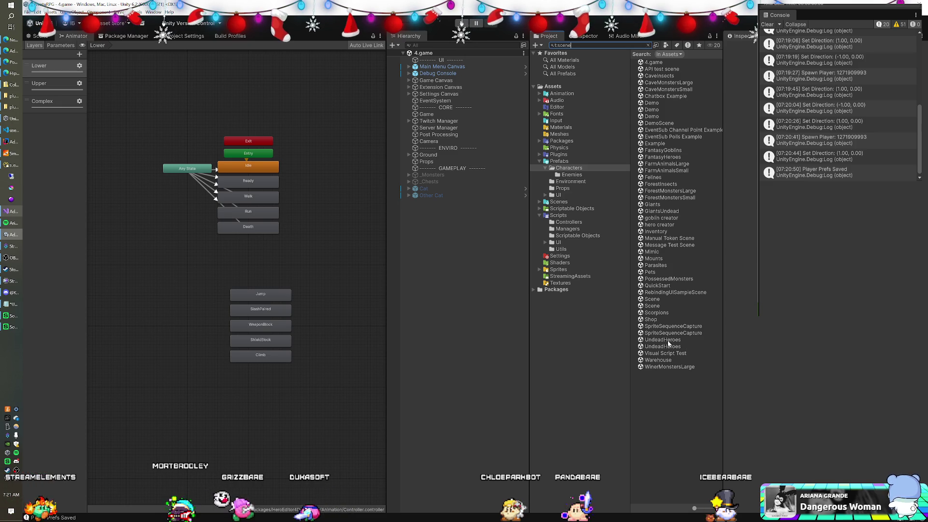
click(664, 347)
double_click(664, 347)
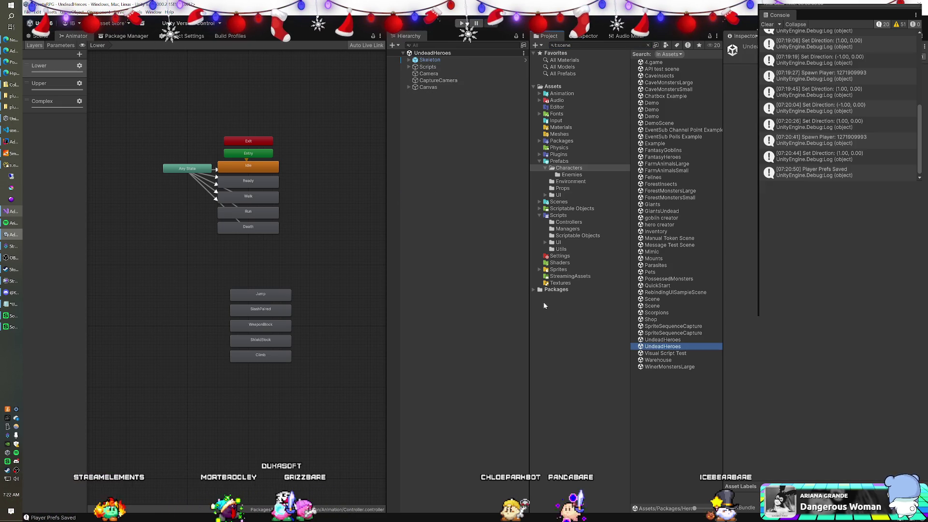
click(463, 23)
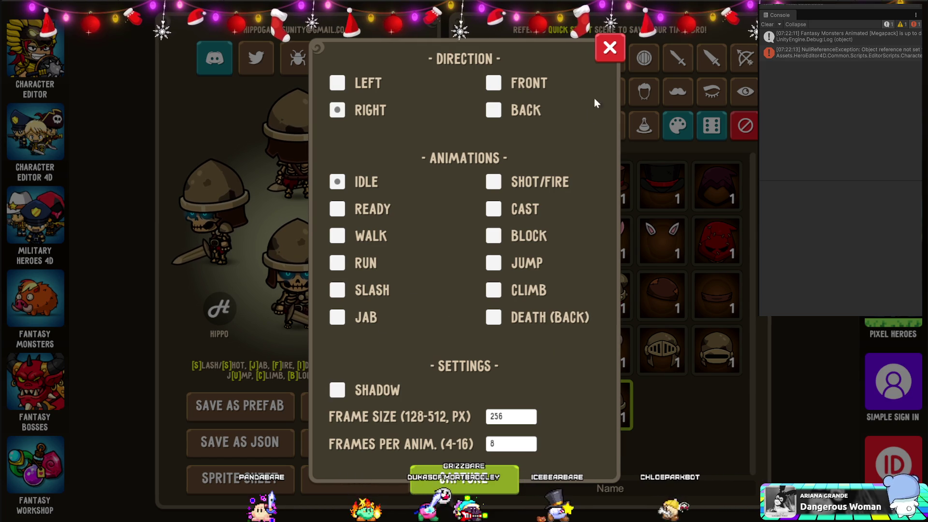
Dismiss the character editor's Direction/Animations capture dialog.
click(611, 54)
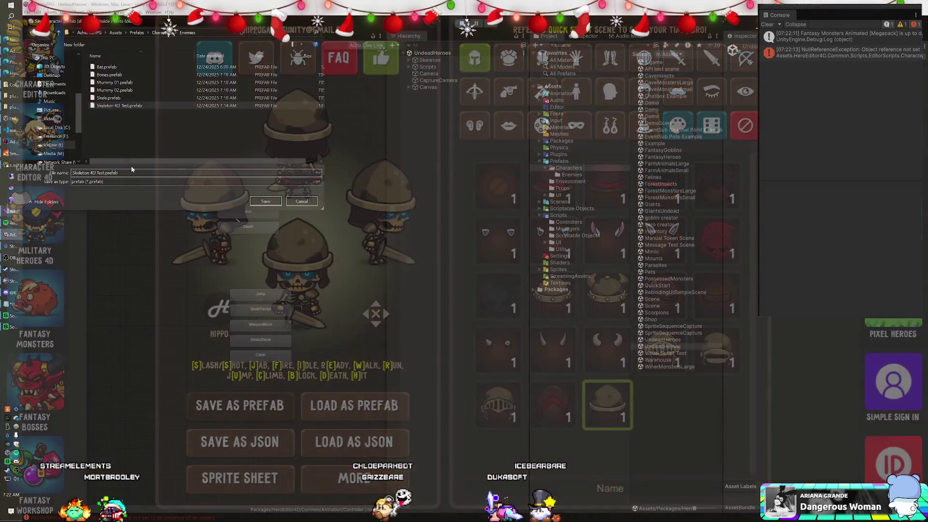
Save the prefab as 'Skeleton 4D Test B.prefab' and view it in the Enemies folder.
text(B)
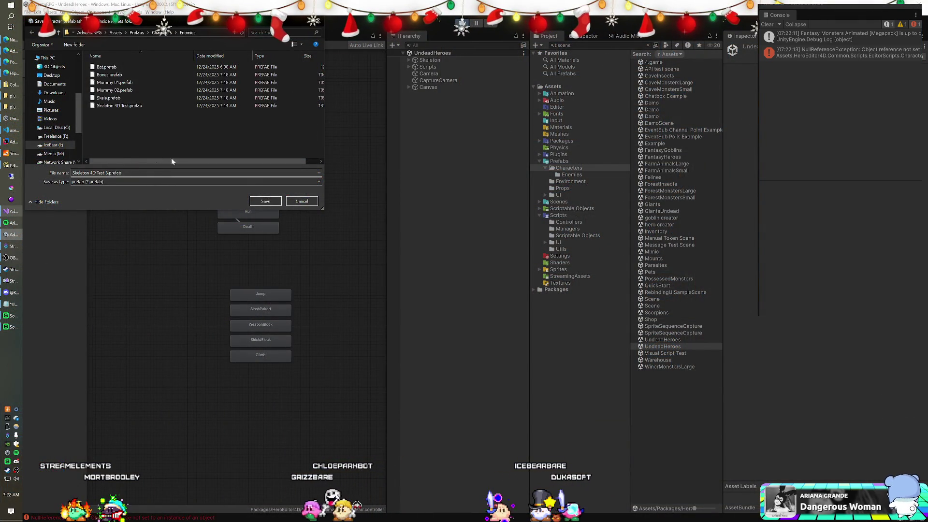
click(273, 202)
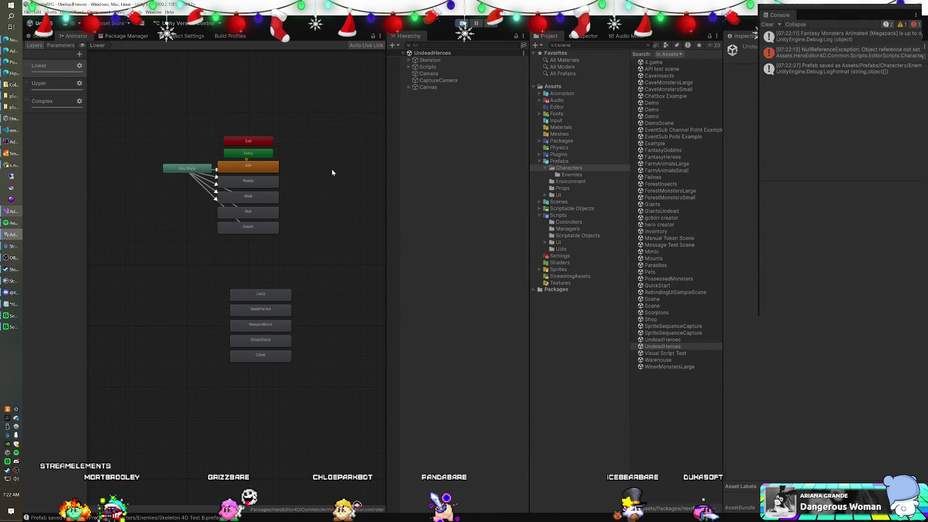
click(564, 176)
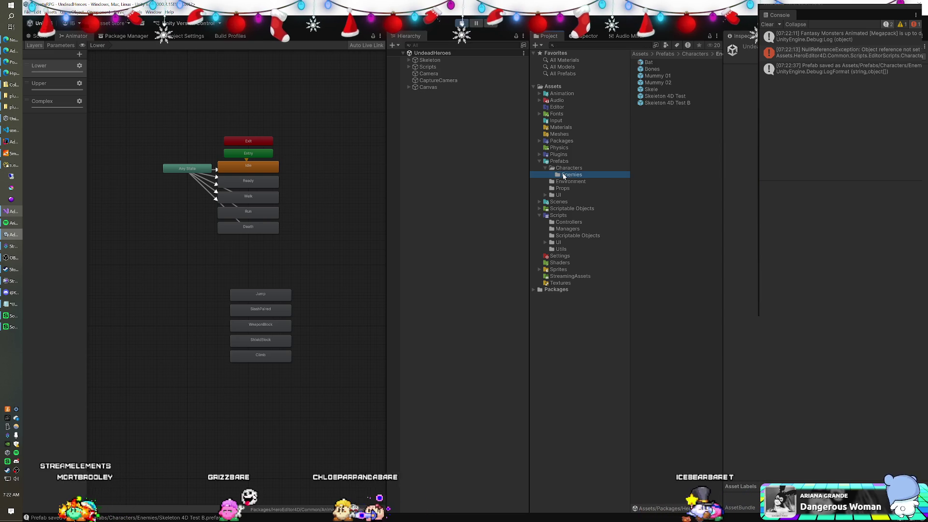
Confirm Skeleton 4D Test B in the Enemies folder, run the game, then reopen 4.game.
click(662, 103)
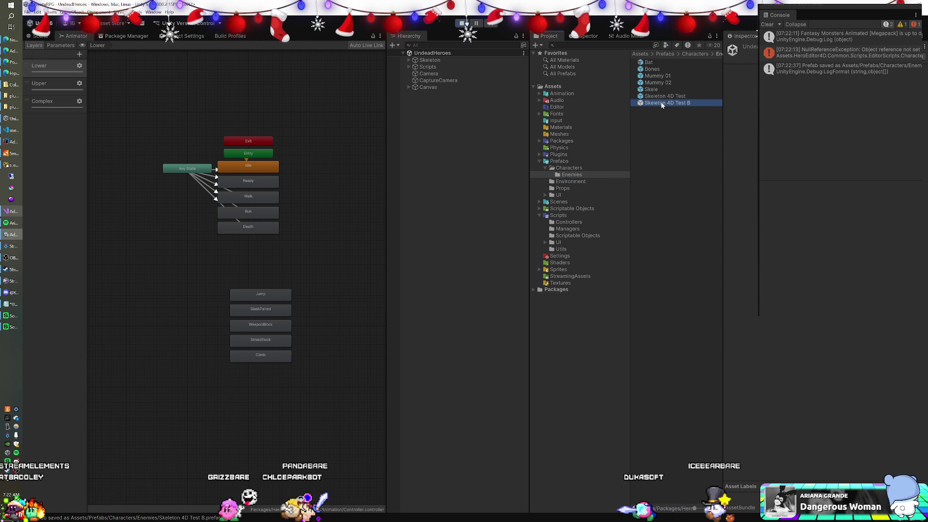
click(465, 24)
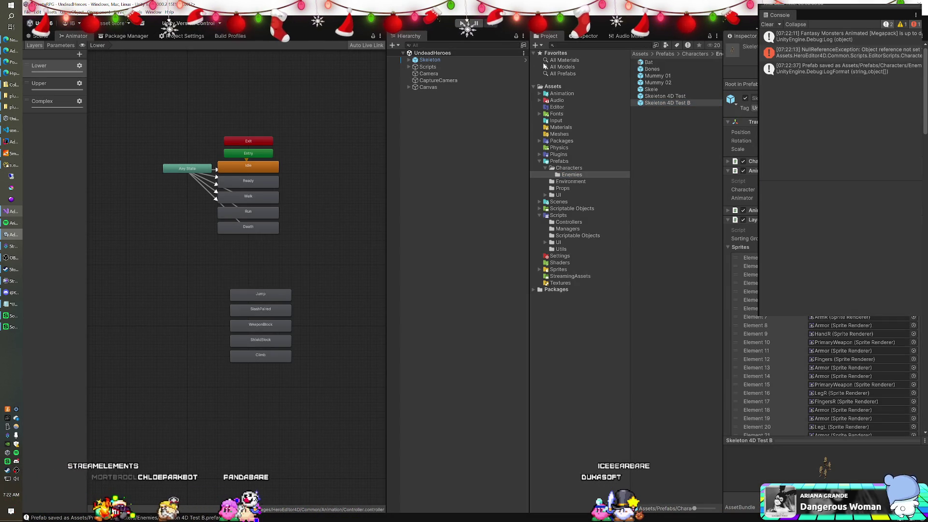
click(561, 202)
click(651, 69)
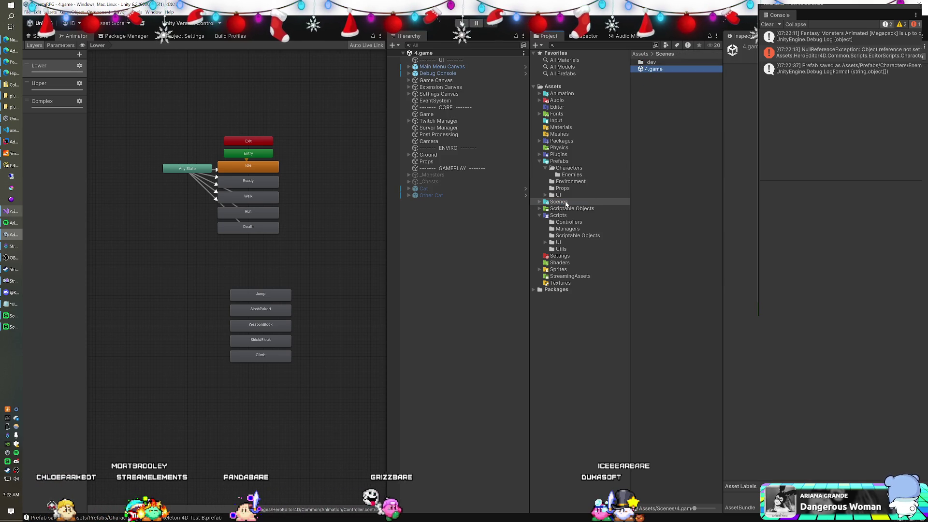
Drag the Skeleton 4D Test B prefab from the Enemies folder into the 4.game scene.
click(562, 175)
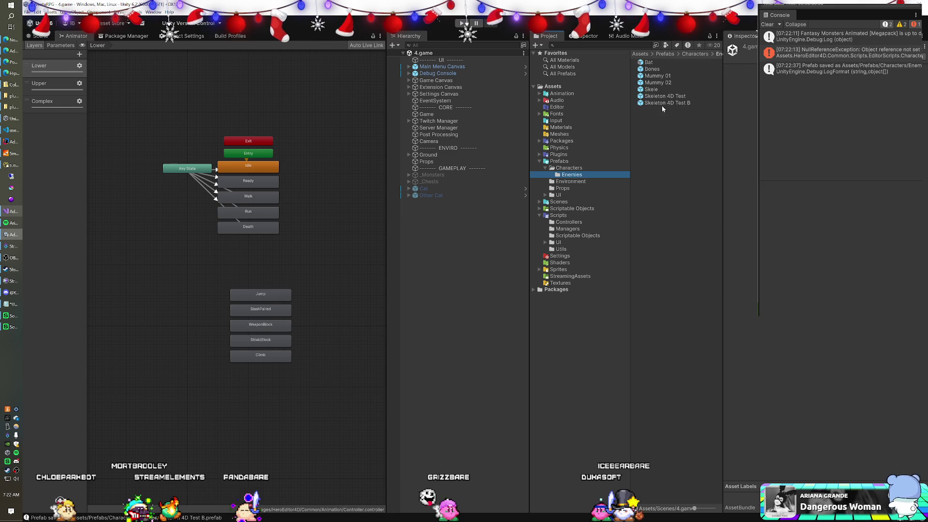
click(660, 103)
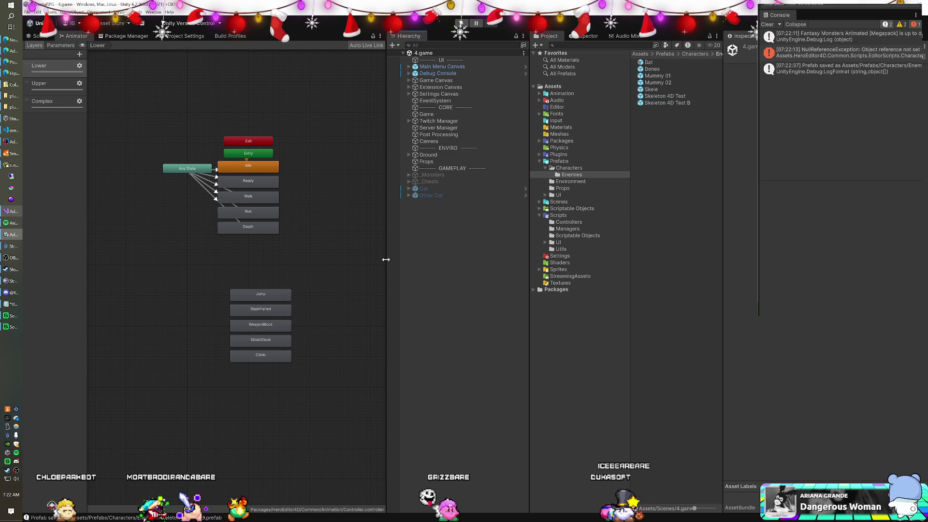
drag(665, 106, 434, 280)
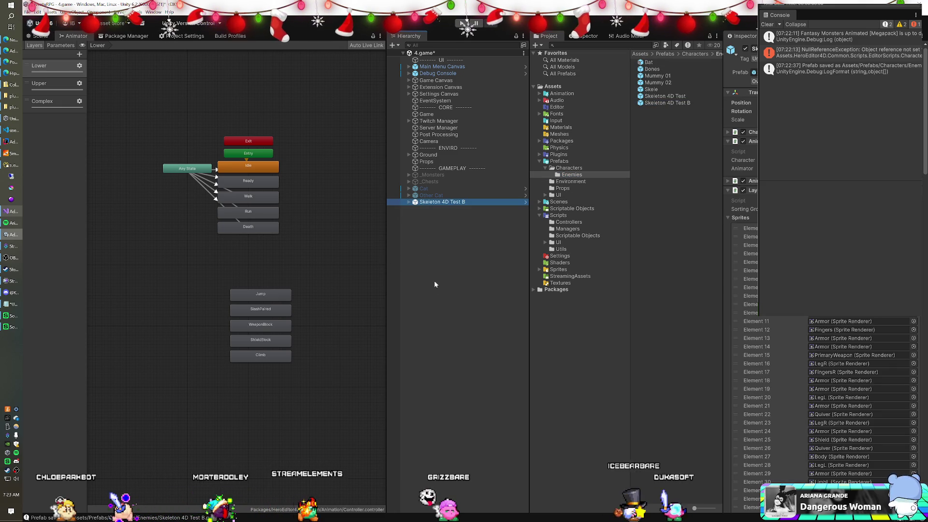
Delete the skeleton's Front, Back, Right and Shadow child objects.
click(409, 202)
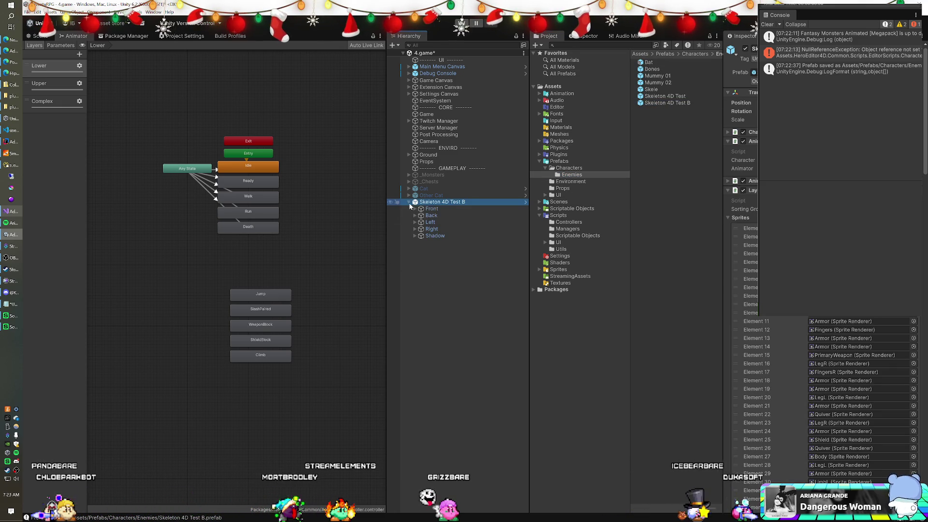
click(431, 215)
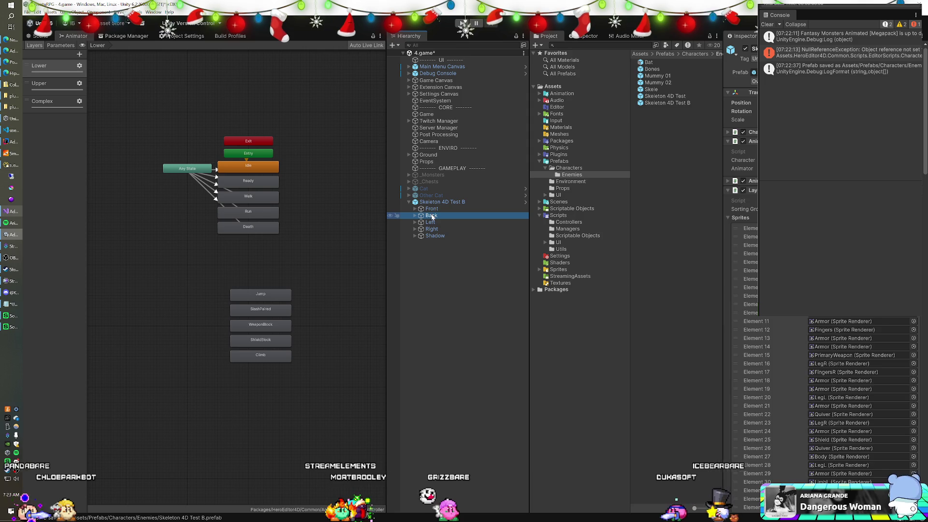
click(435, 236)
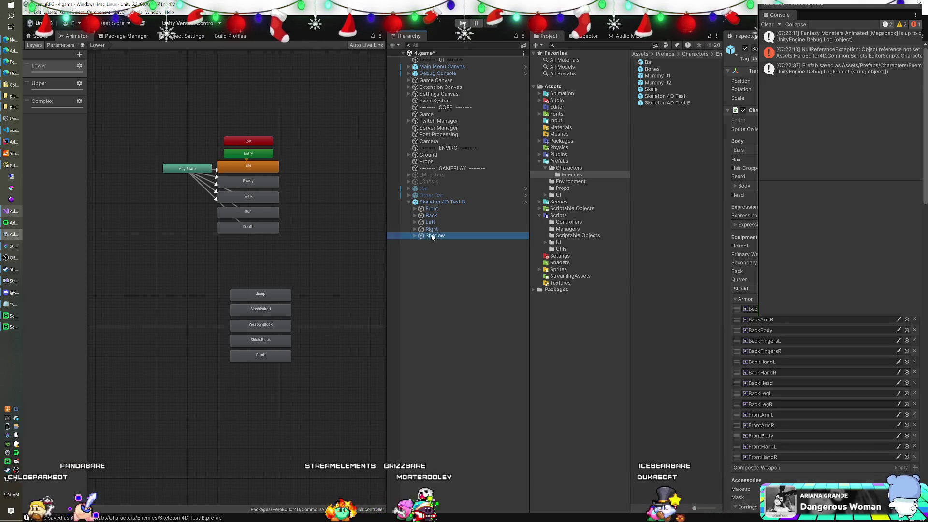
ctrl+click(431, 229)
ctrl+click(434, 215)
ctrl+click(437, 209)
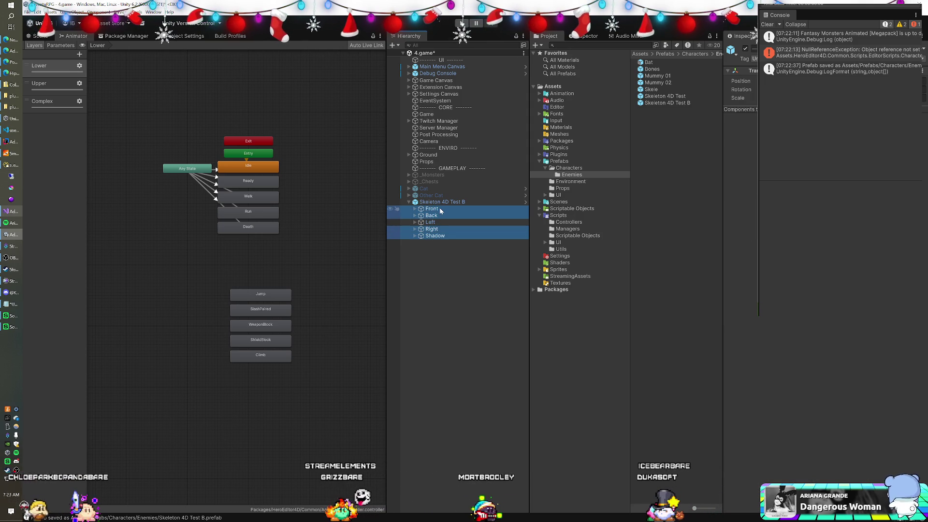
key(Delete)
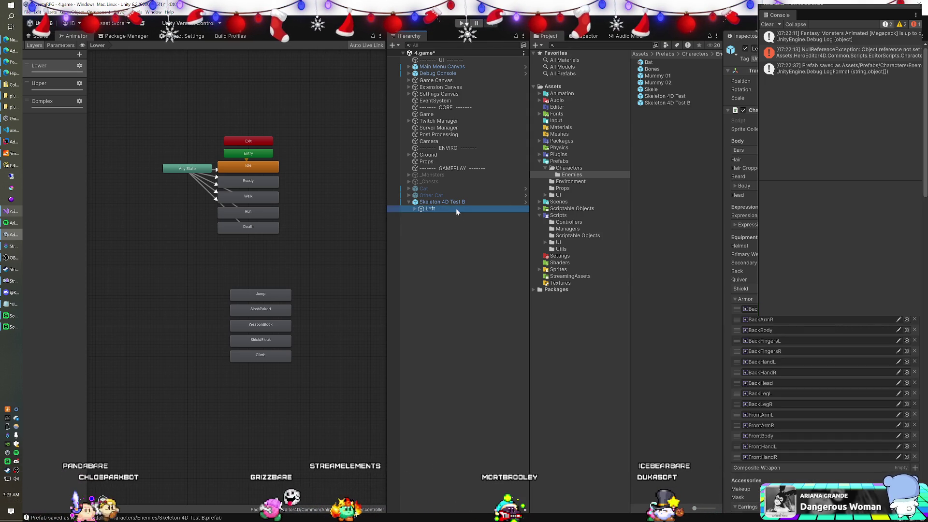
Rename the remaining Left child to L.
key(F2)
text(Lef)
key(BackSpace)
key(BackSpace)
click(456, 208)
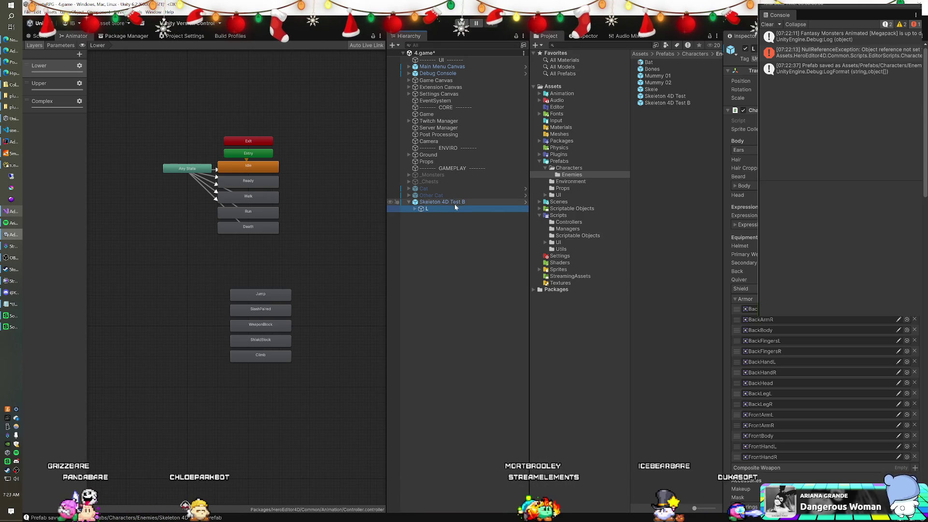
Attach an MMO Enemy script component to Skeleton 4D Test B.
click(432, 203)
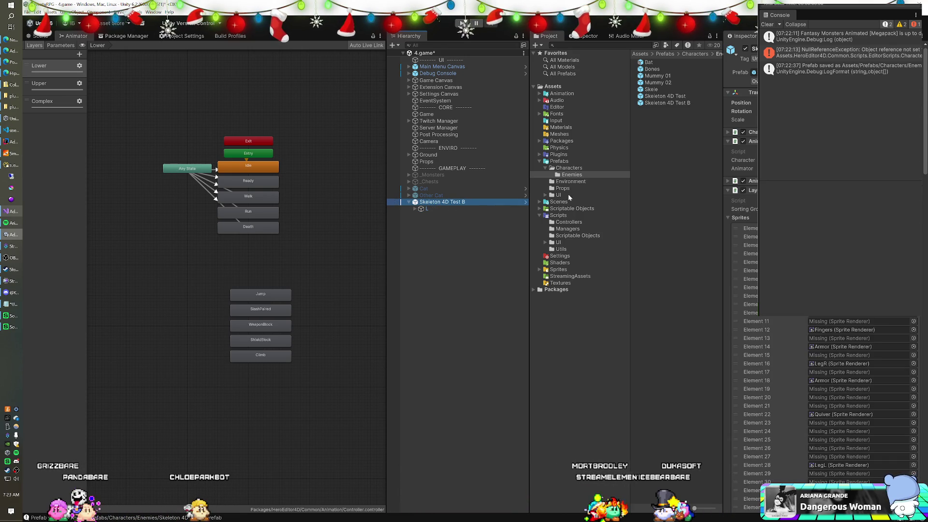
click(729, 191)
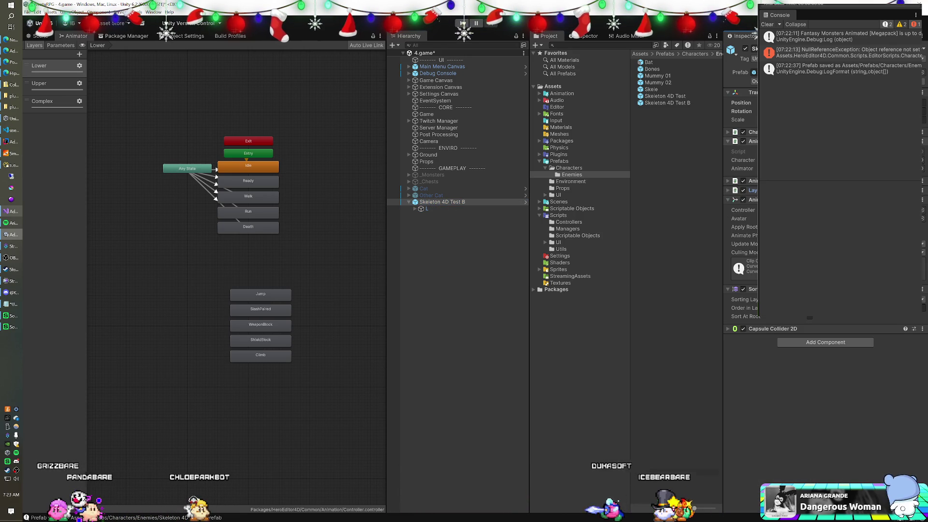
click(728, 132)
click(728, 132)
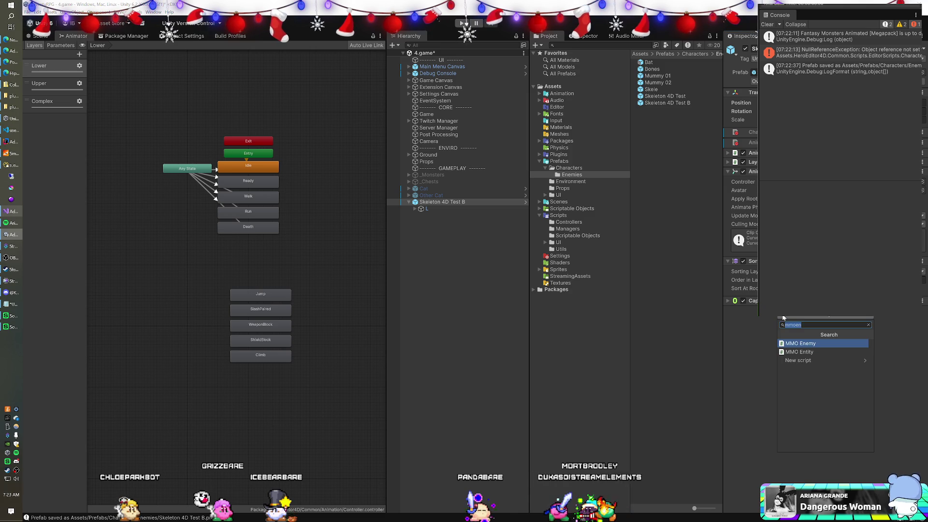
click(794, 344)
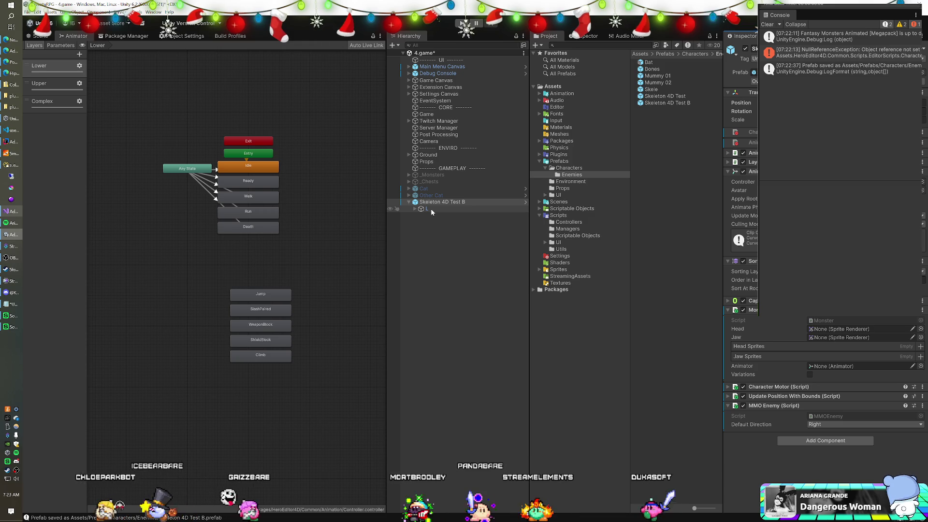
click(561, 194)
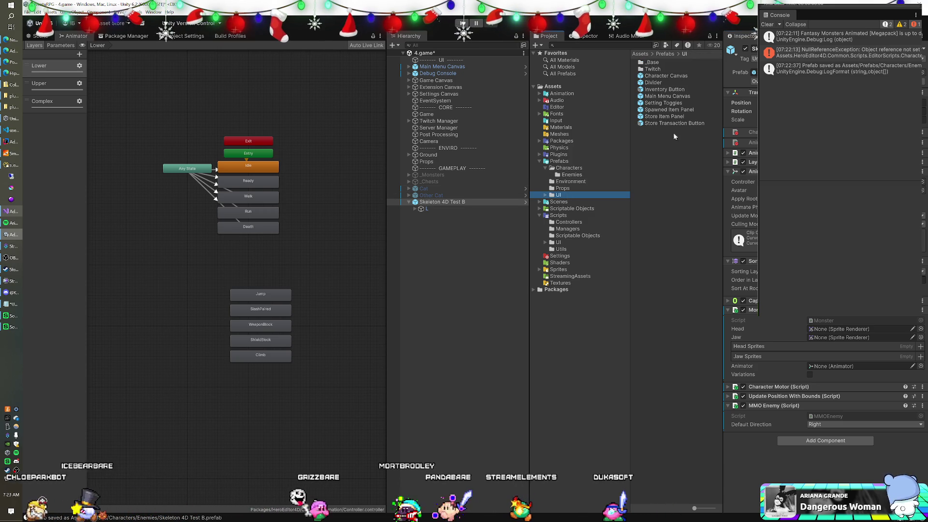
Drop the Character Canvas prefab under Skeleton 4D Test B, beside its L child.
mouse_move(672, 77)
mouse_down()
mouse_move(463, 189)
mouse_move(464, 201)
mouse_up()
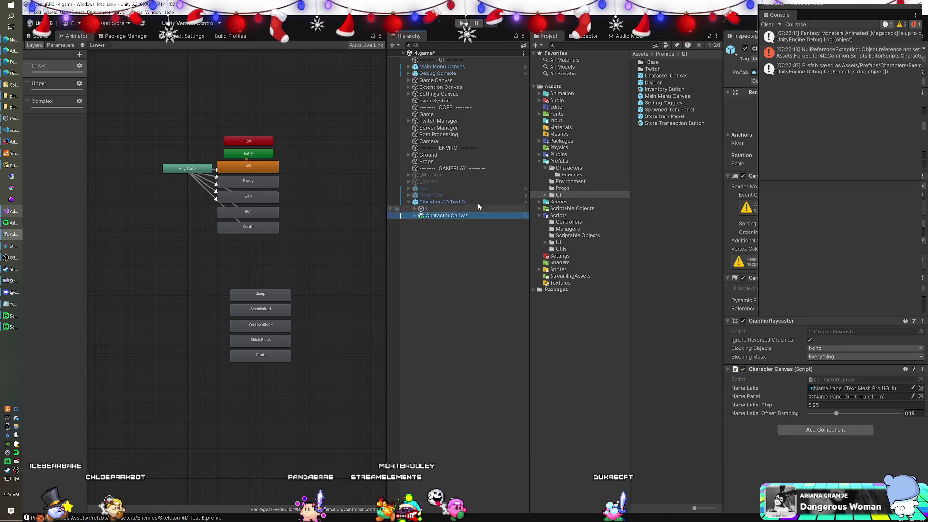
click(447, 209)
click(447, 216)
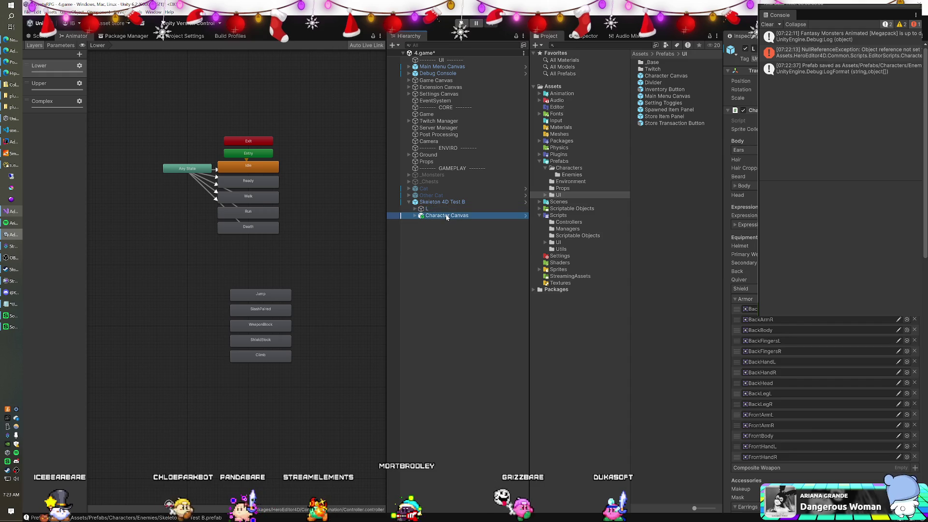
click(447, 209)
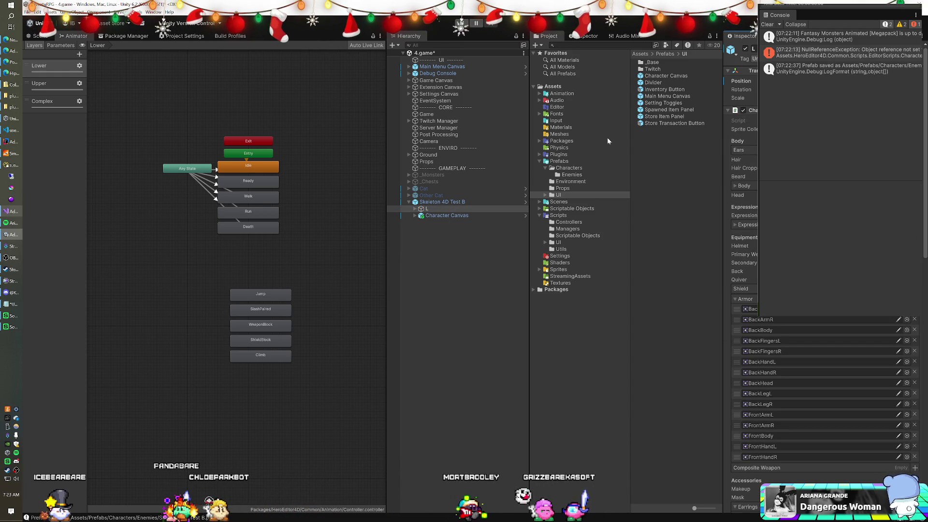
click(437, 202)
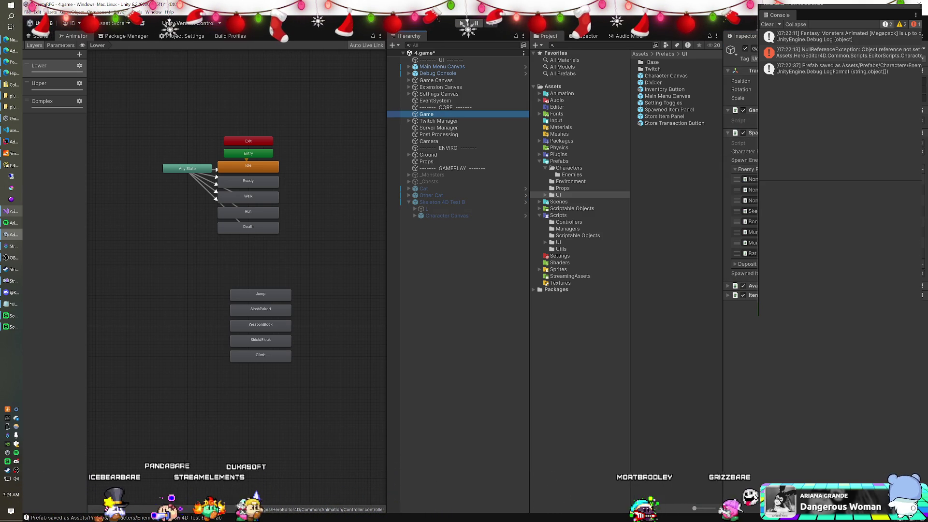
Run the game and expand the spawned Skeleton 4D Test B(Clone) in the Hierarchy.
click(750, 211)
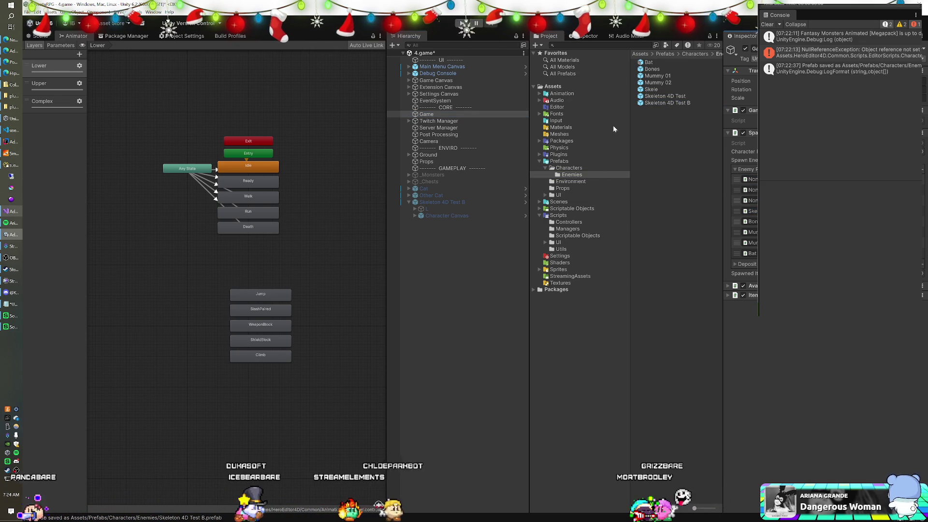
click(462, 23)
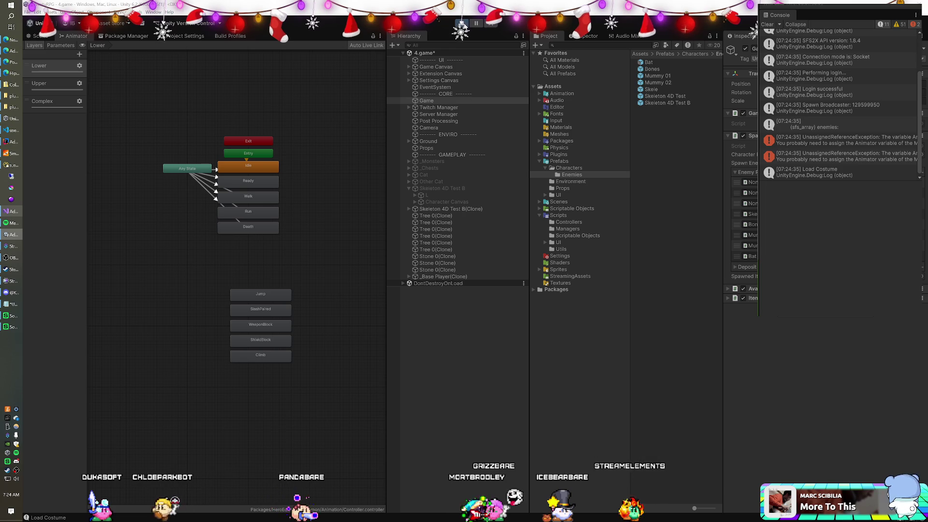
click(409, 209)
click(432, 210)
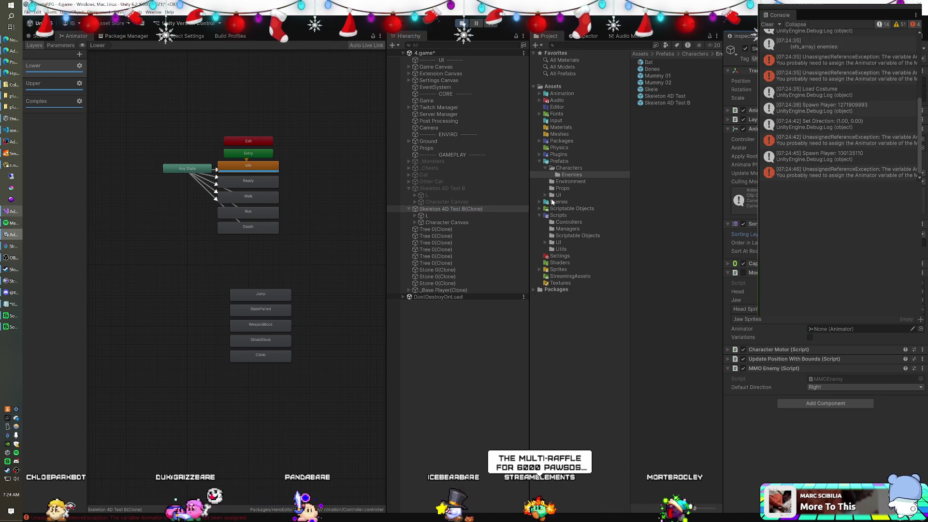
Read the unassigned-Animator error's stack trace in the Console, then stop the game.
click(869, 137)
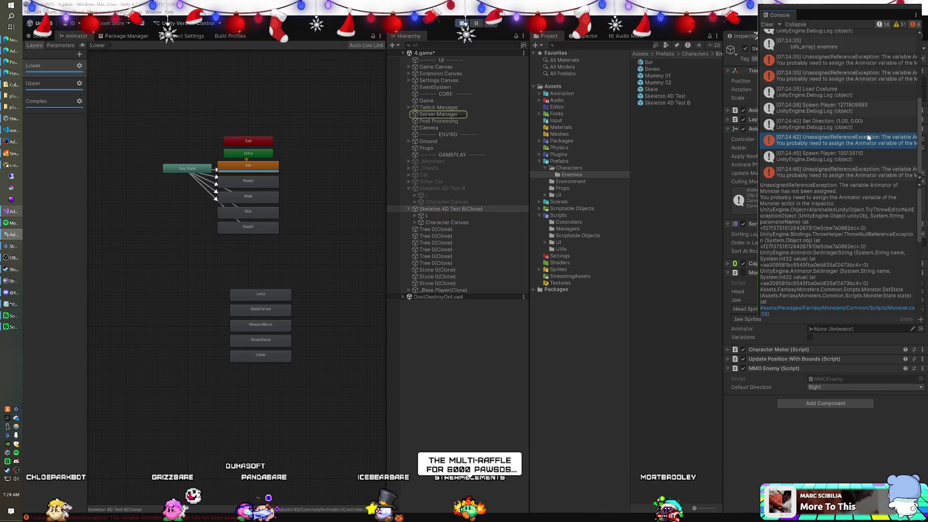
click(441, 209)
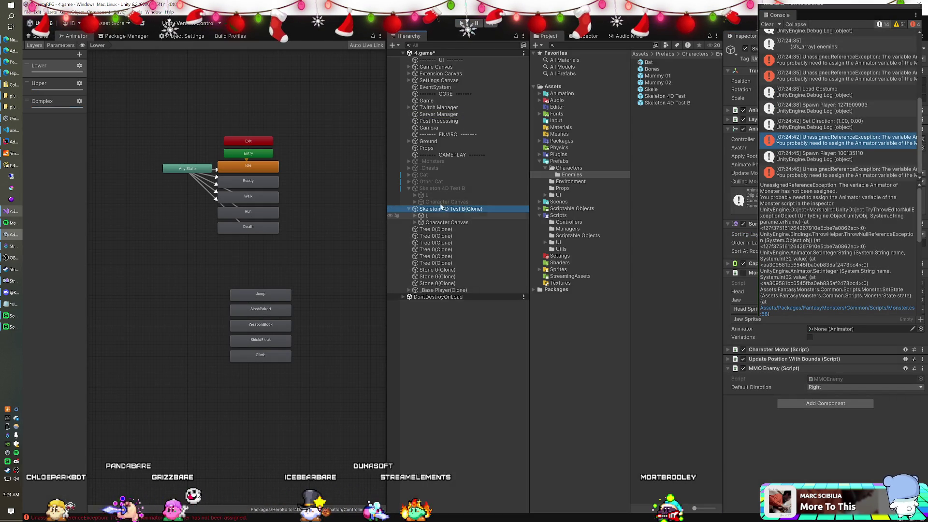
key(ctrl+p)
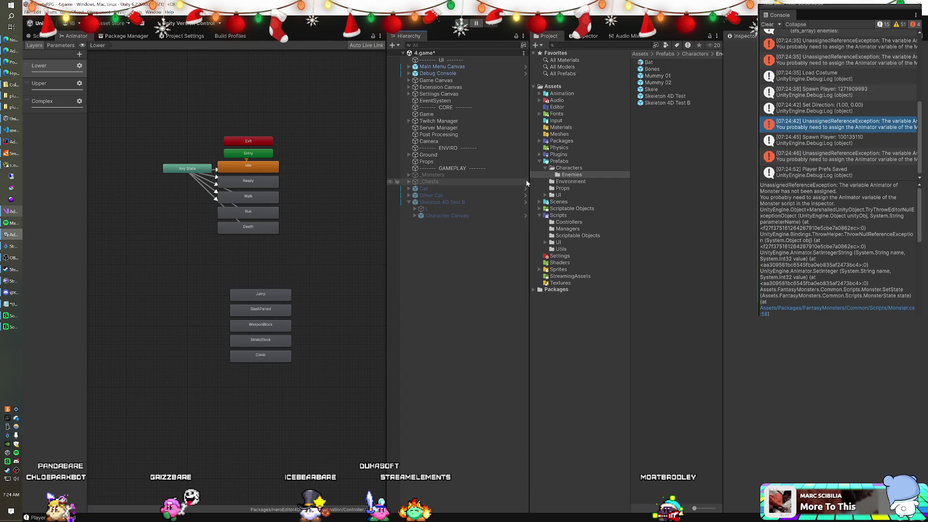
click(491, 203)
Delete the scene instance and assign the prefab's Animator to the Monster script's Animator field.
key(Delete)
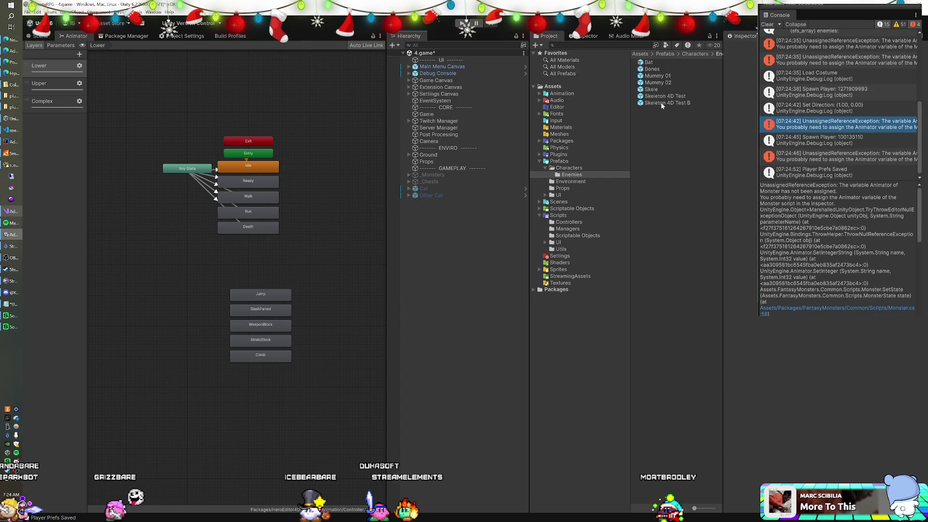
click(666, 102)
key(Return)
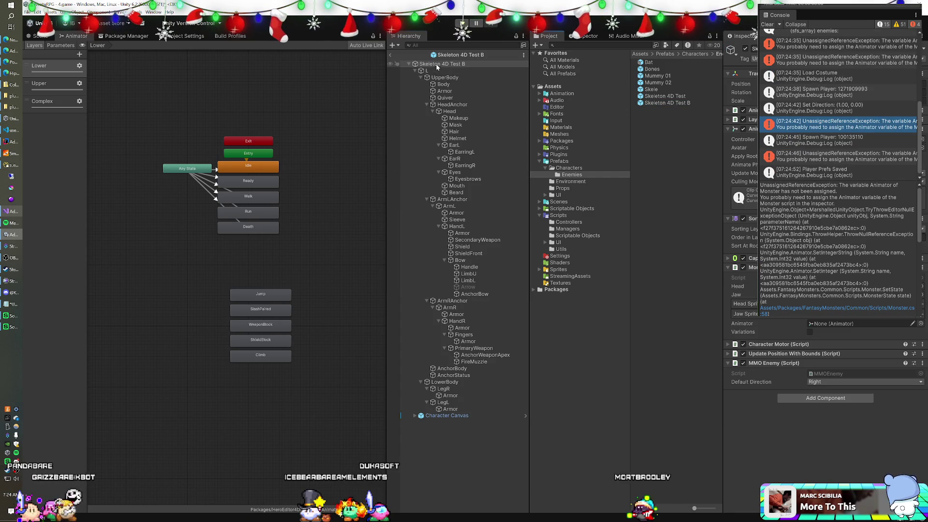
drag(795, 315, 817, 324)
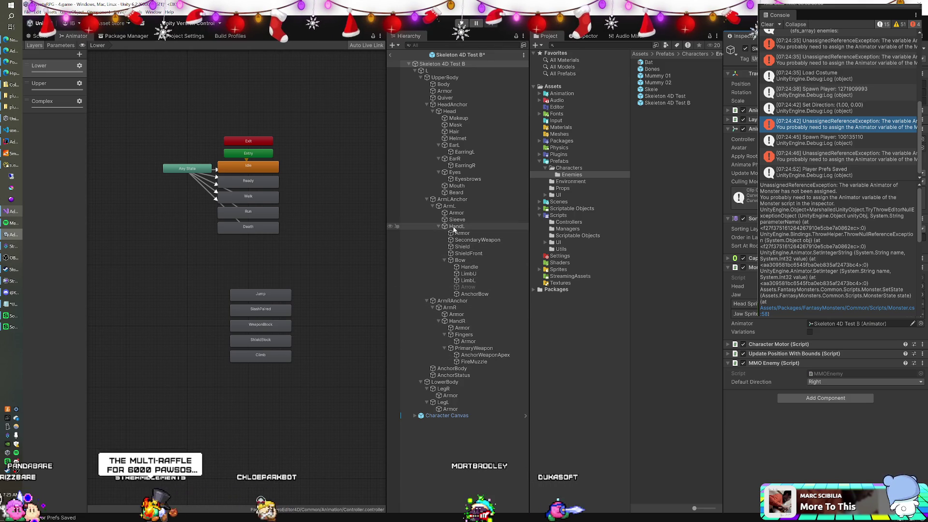
drag(458, 110, 639, 155)
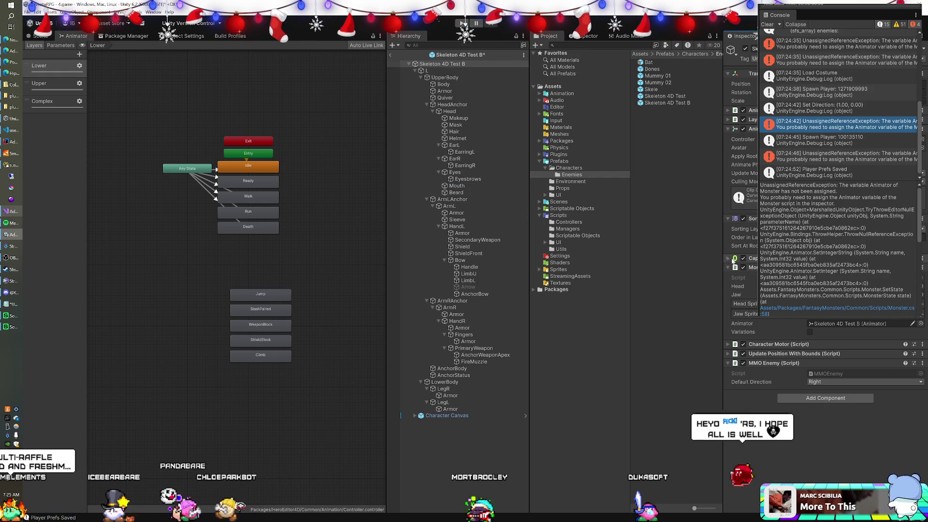
Set the prefab's layer to Character for this object only and save it.
click(728, 258)
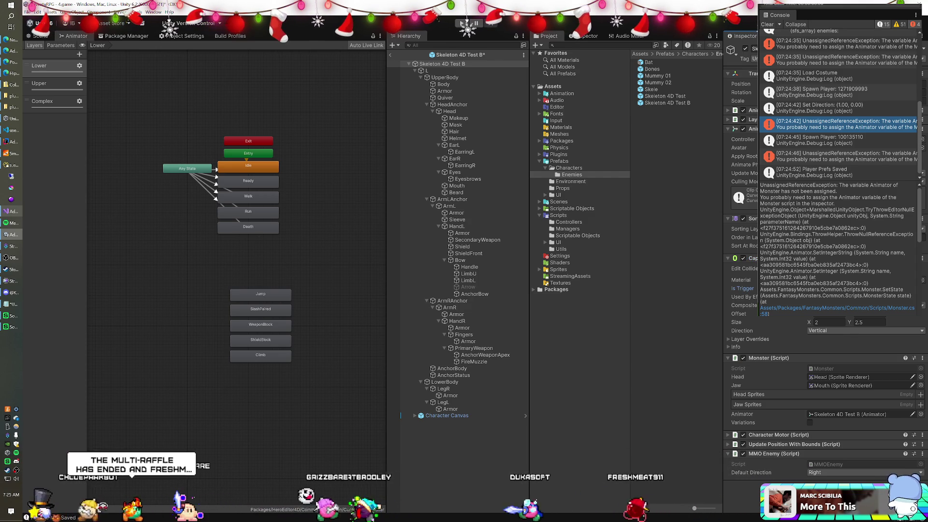
click(773, 96)
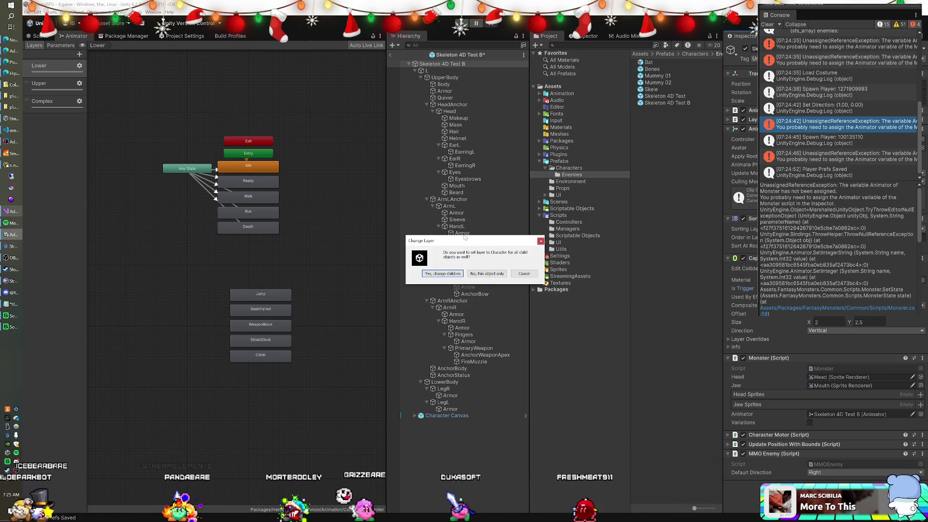
click(484, 274)
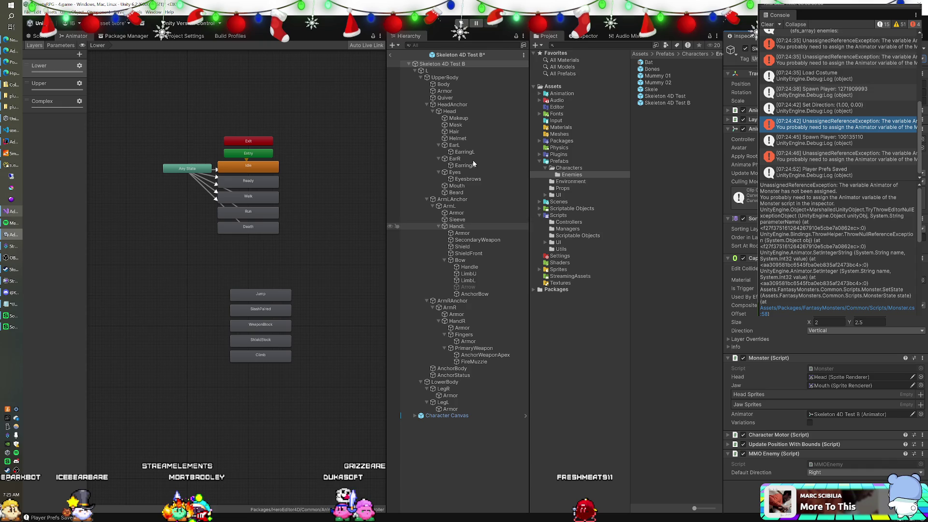
click(392, 55)
key(Return)
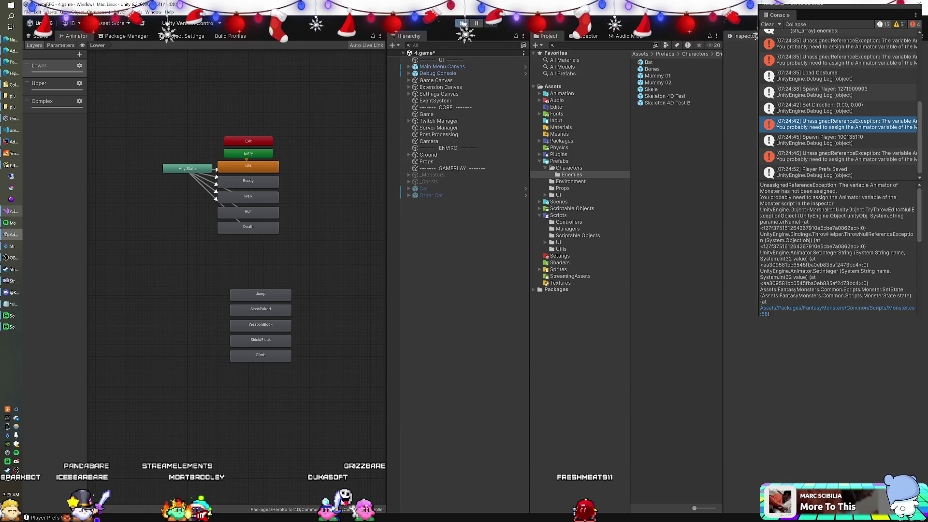
Run the game until Skeleton 4D Test B(Clone) spawns, then expand its children.
click(463, 23)
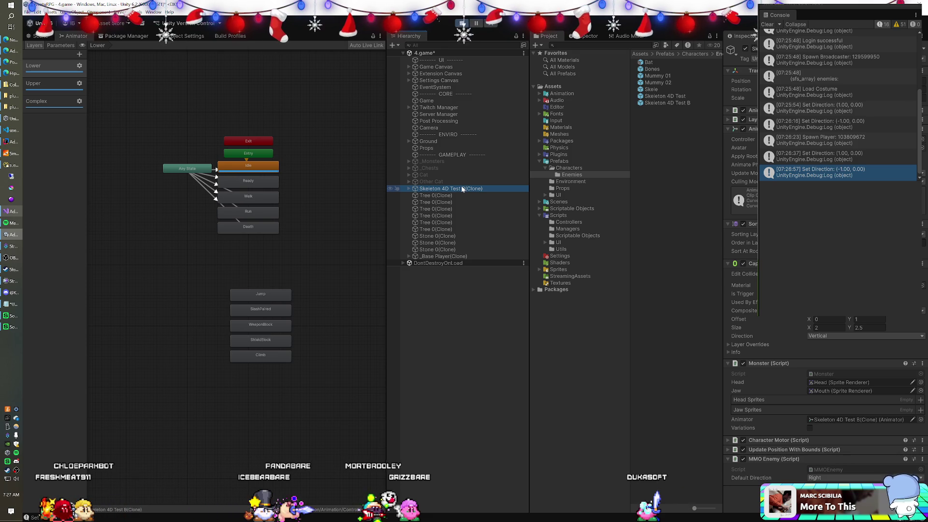
click(409, 189)
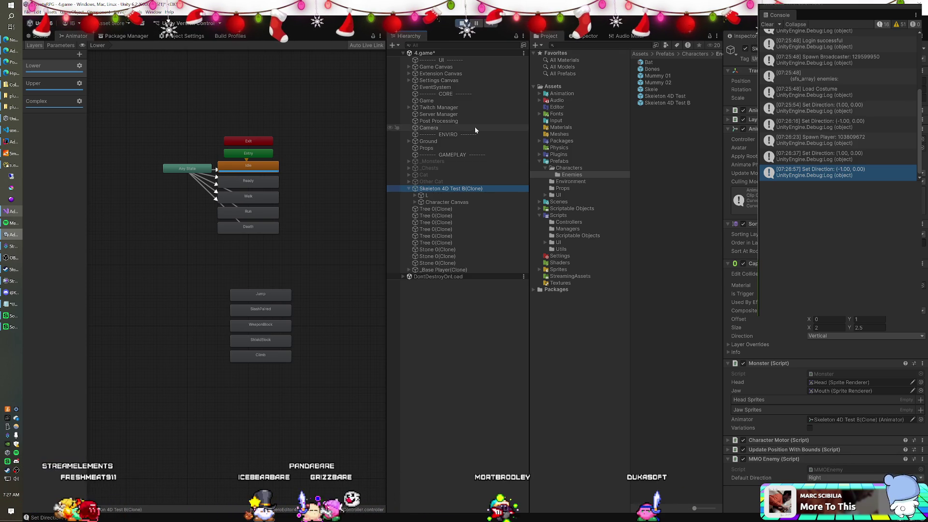
Try renaming the running clone's L child, then stop Play mode.
click(430, 195)
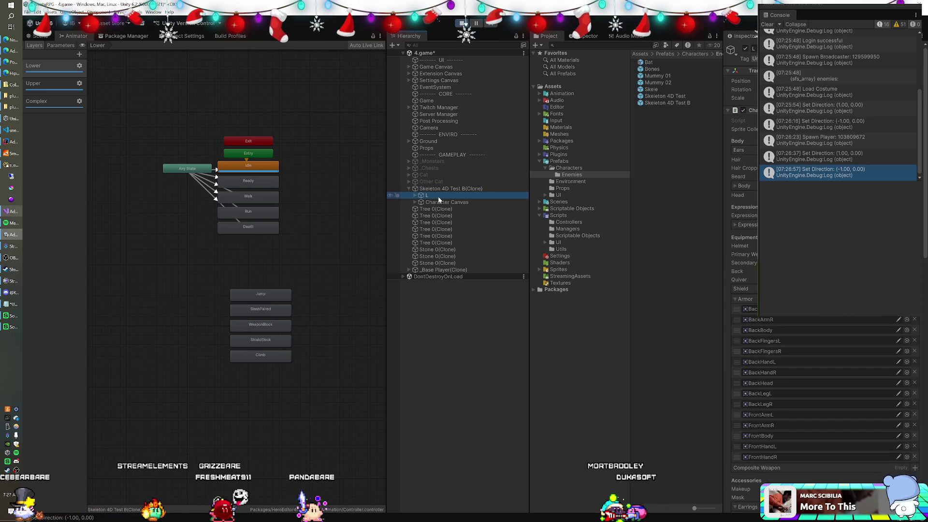
click(435, 196)
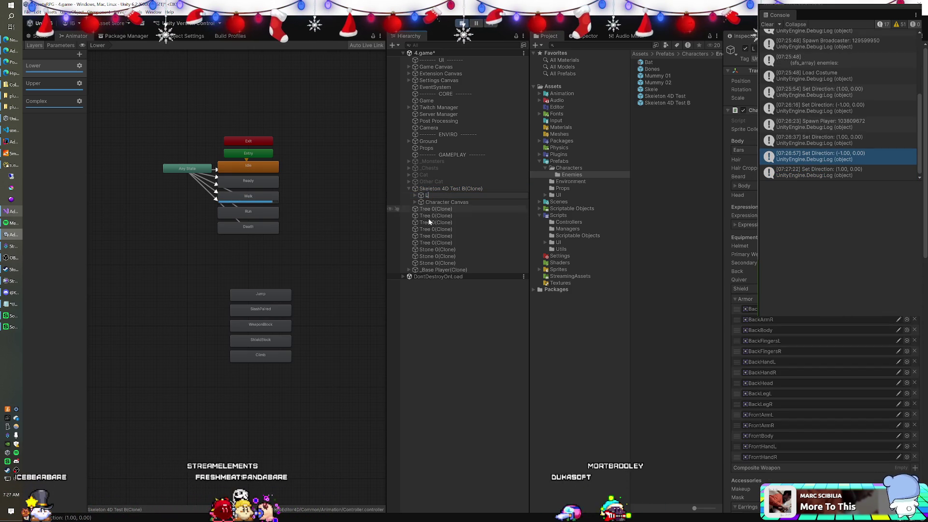
key(Return)
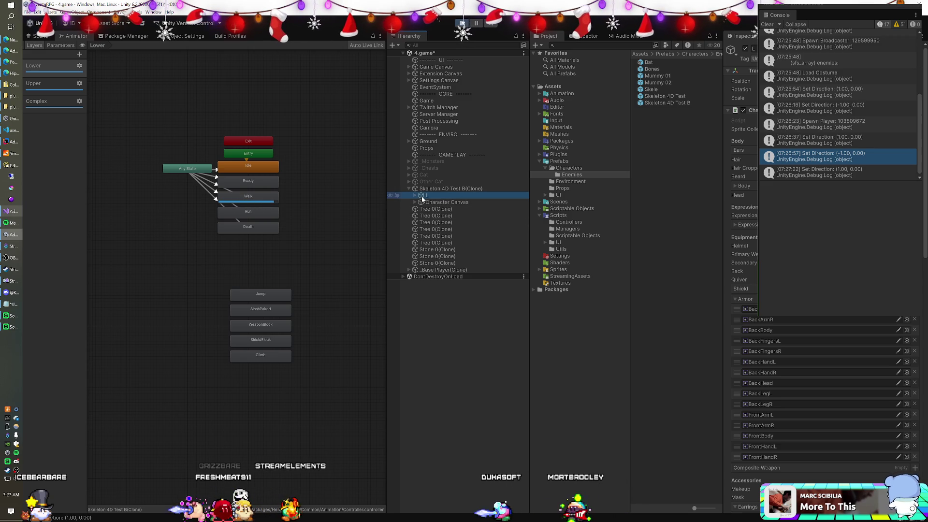
click(461, 23)
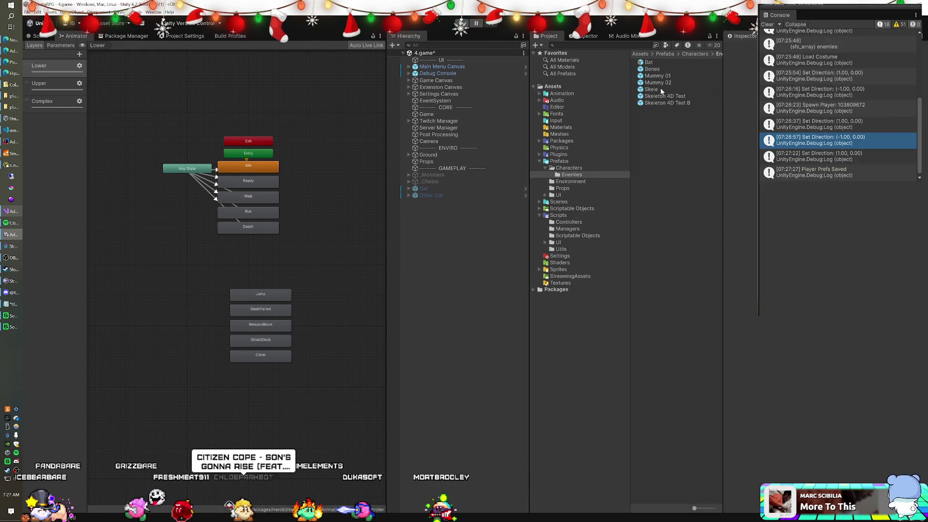
Open the Skeleton 4D Test B prefab and rename its L child to Left.
double_click(658, 103)
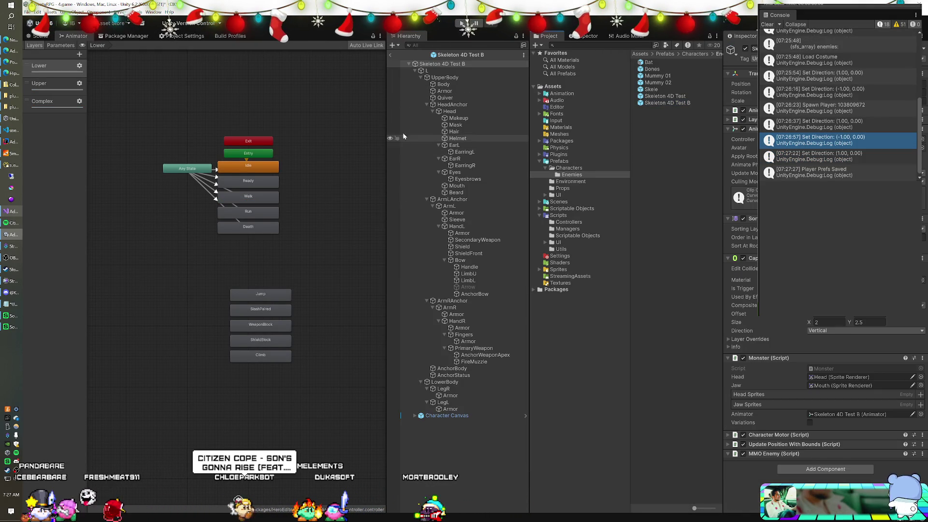
click(430, 71)
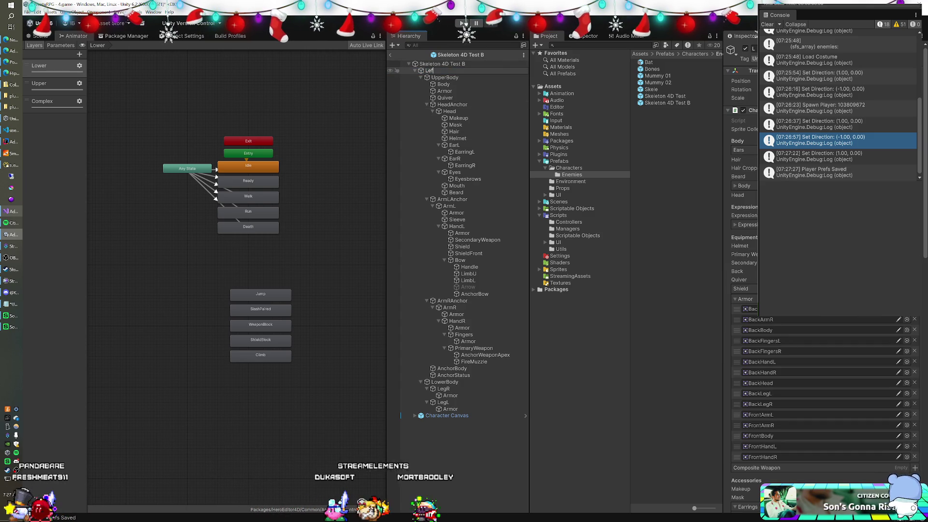
text(eft)
key(Return)
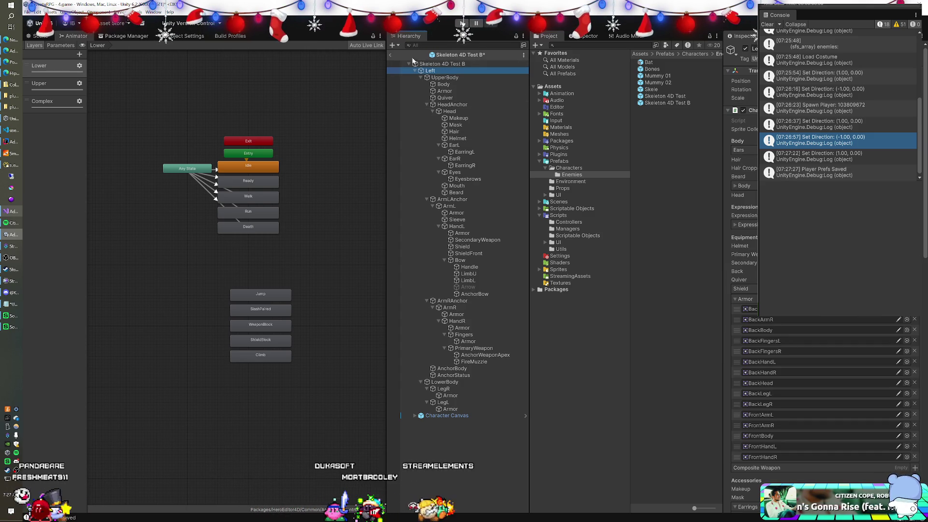
Exit Prefab Mode saving Skeleton 4D Test B, then enter Play mode again.
click(390, 55)
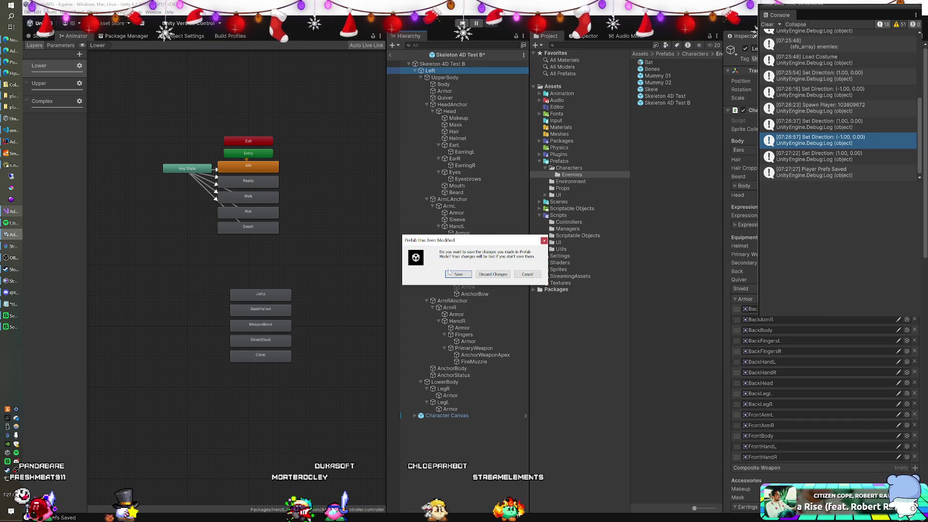
key(Return)
click(463, 23)
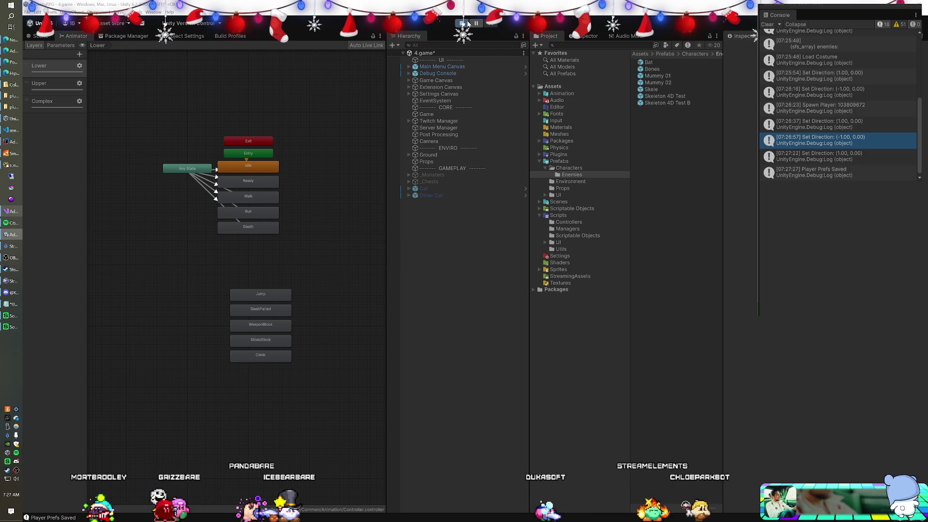
click(464, 23)
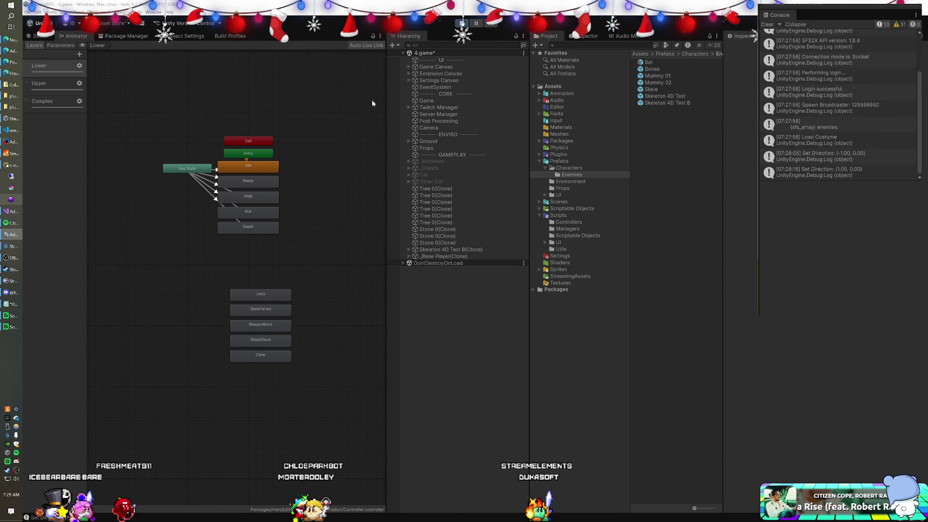
Expand the spawned clone, rename its Left child to L, then stop the game.
click(409, 250)
click(431, 257)
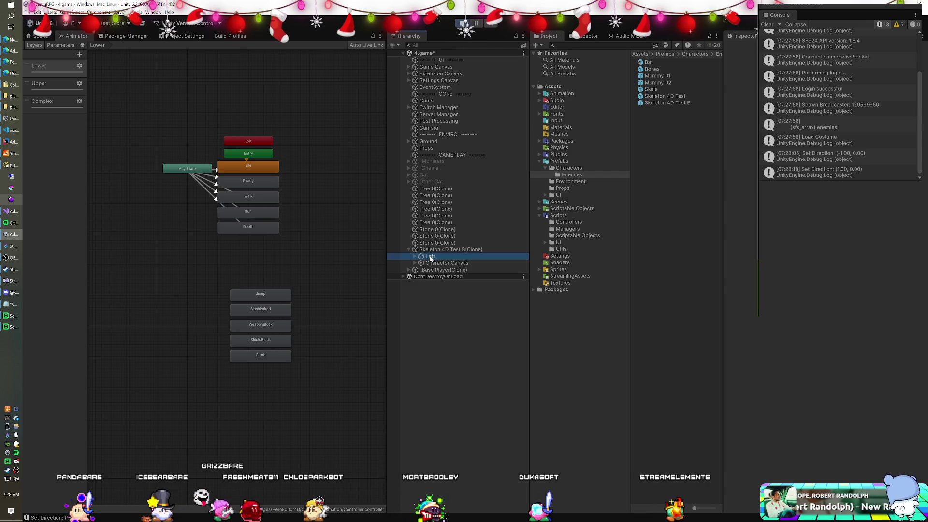
click(434, 257)
text(Lef)
key(BackSpace)
key(BackSpace)
key(Return)
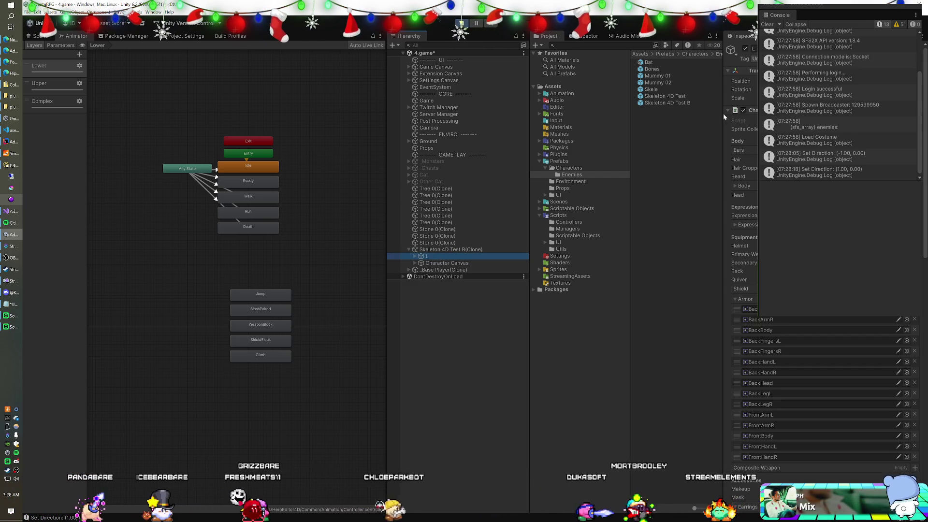
click(463, 24)
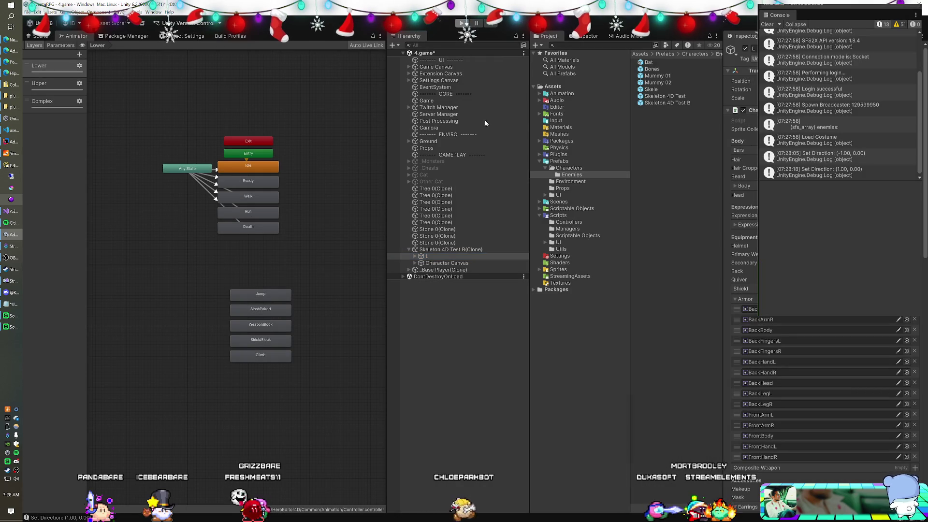
Open Skeleton 4D Test B, change child Left to L, save on exit, then start Play mode.
double_click(660, 103)
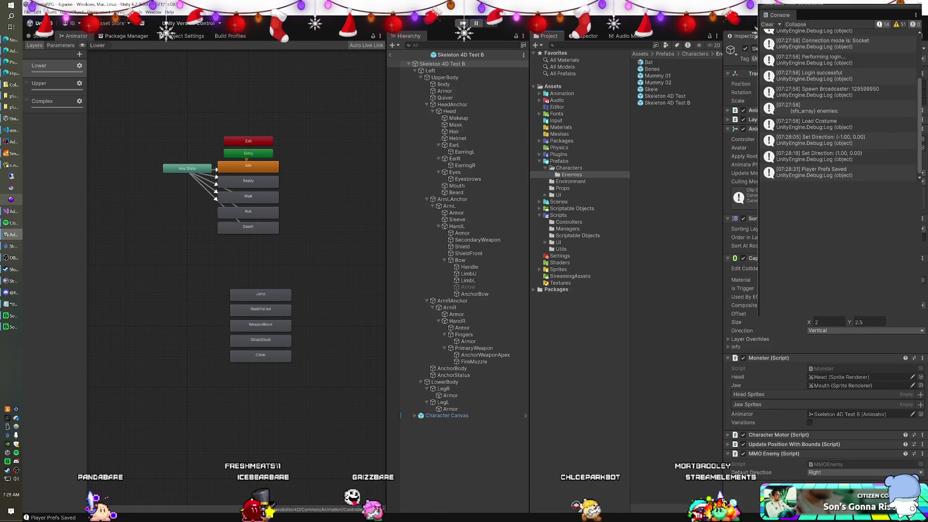
click(448, 71)
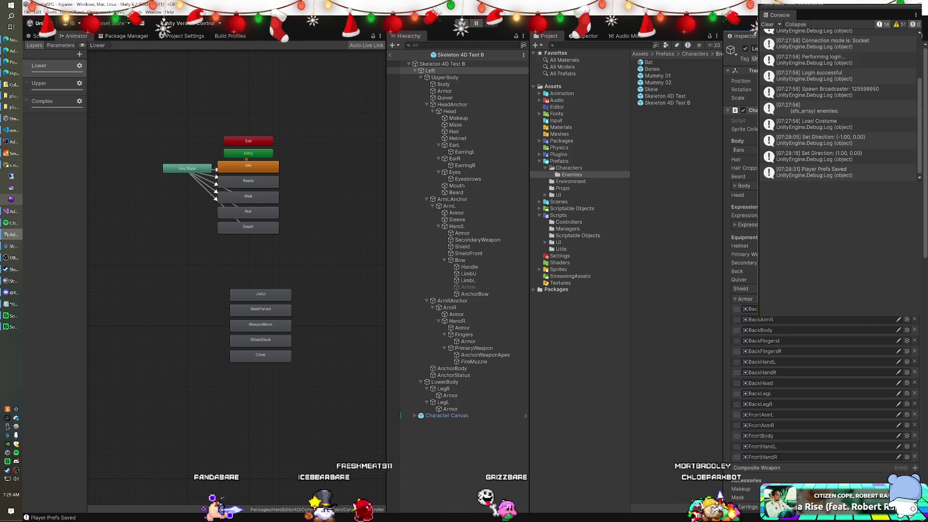
click(430, 70)
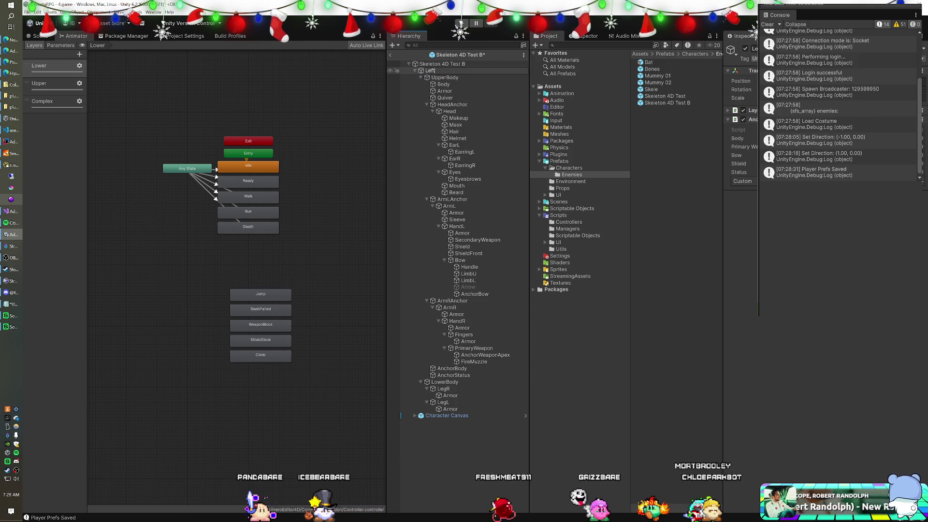
click(390, 54)
click(457, 274)
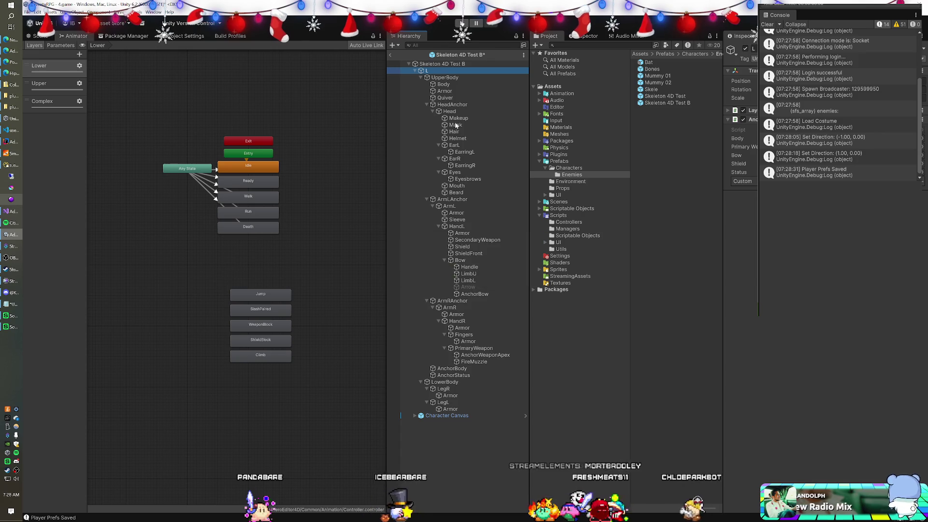
click(463, 24)
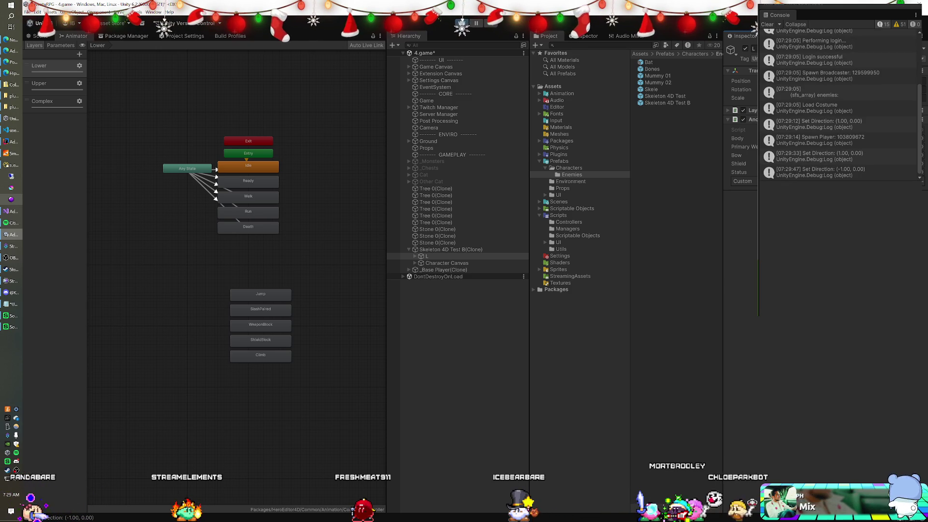
Check the spawned Skeleton 4D Test B(Clone), exit Play mode, and switch to IntelliJ's EnemyManager code.
click(482, 249)
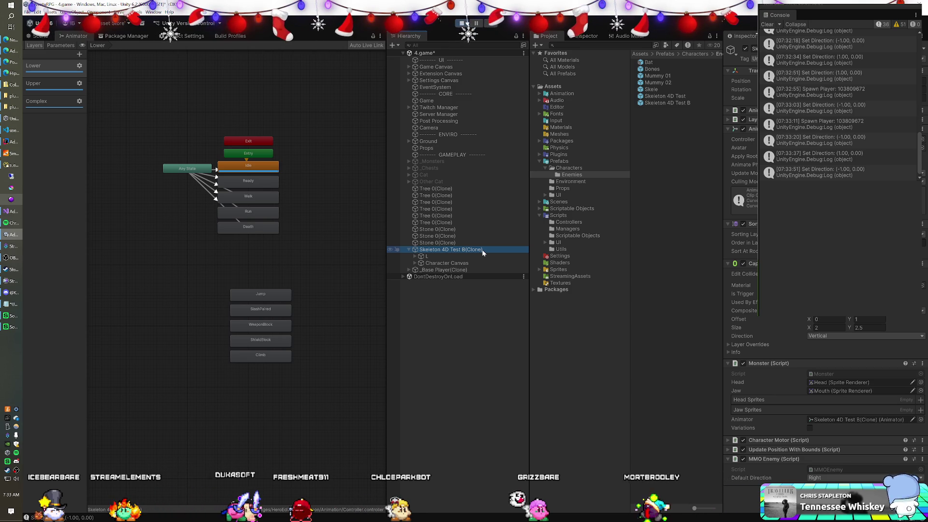
click(462, 22)
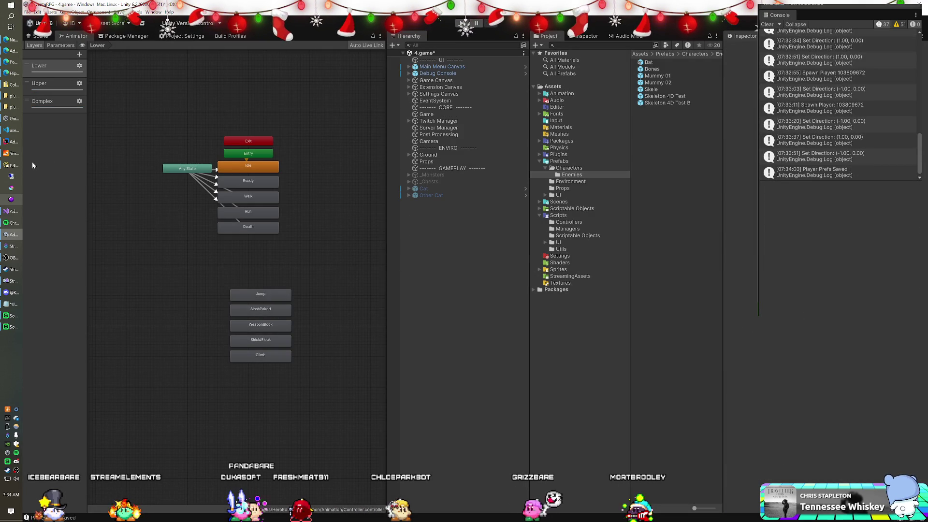
click(12, 141)
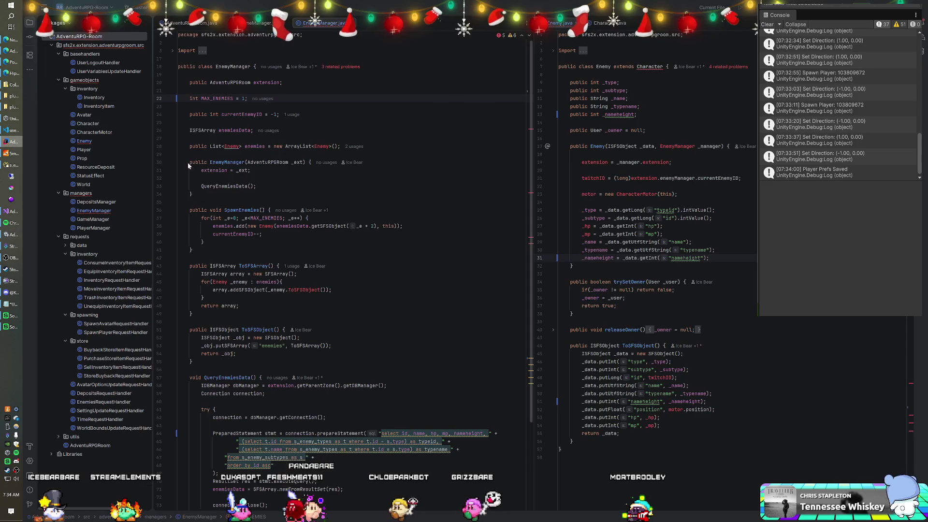
Change MAX_ENEMIES in EnemyManager from 1 to 5.
key(BackSpace)
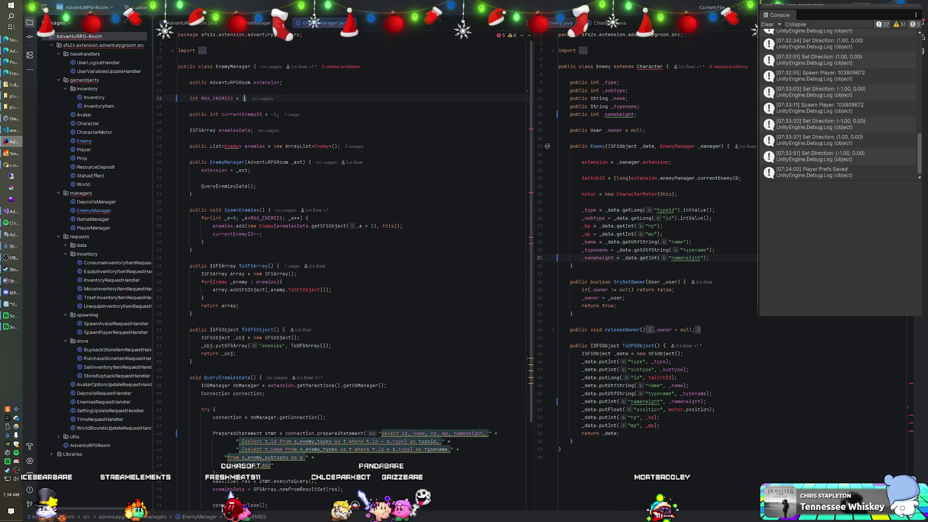
text(3)
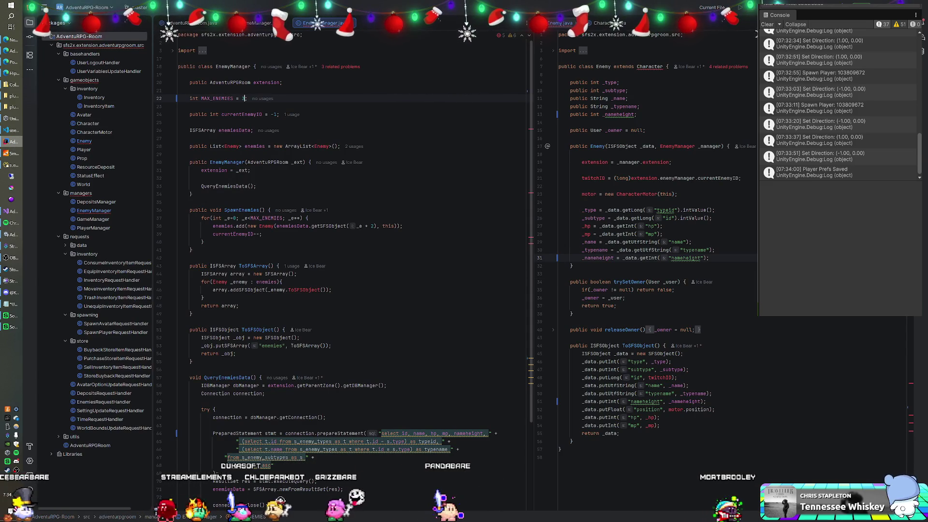
key(BackSpace)
text(5)
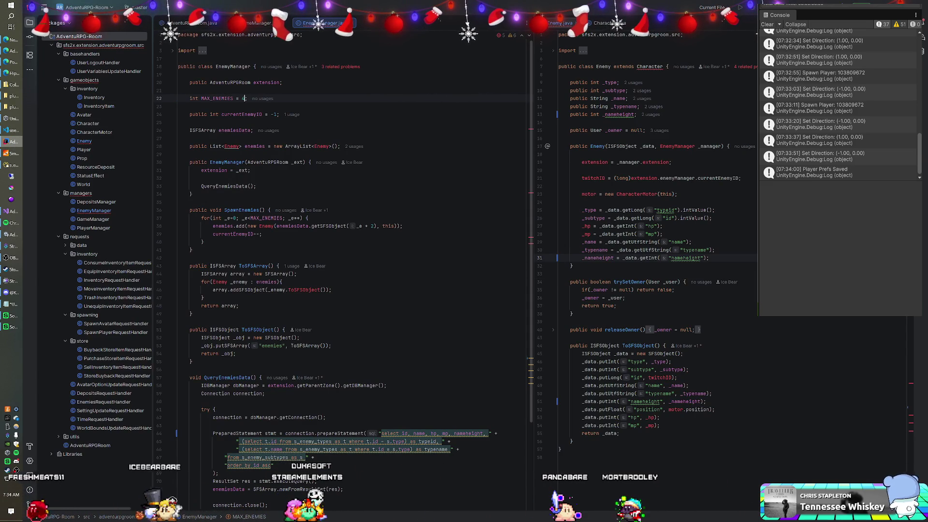
Shut down SmartFoxServer, build the AdventuRPG-Room module, and restart the game server.
click(10, 154)
click(396, 63)
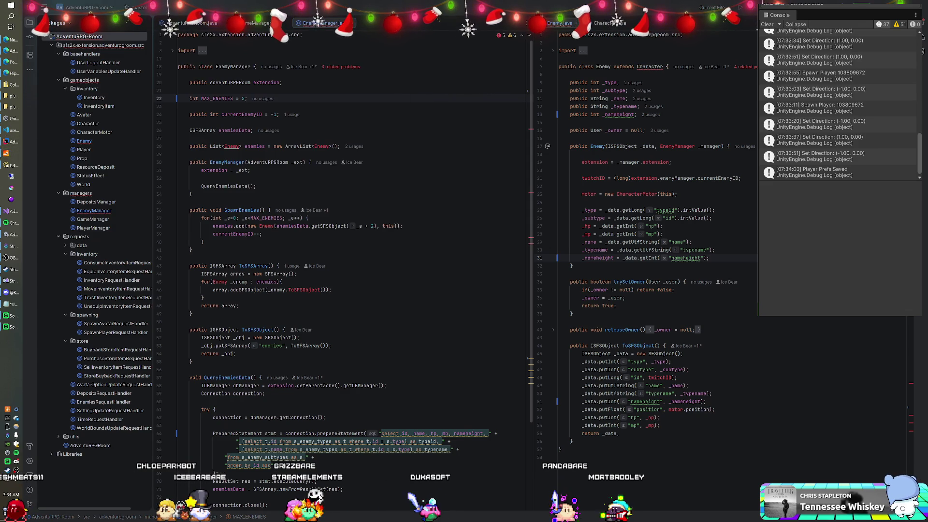
right_click(80, 36)
mouse_move(140, 168)
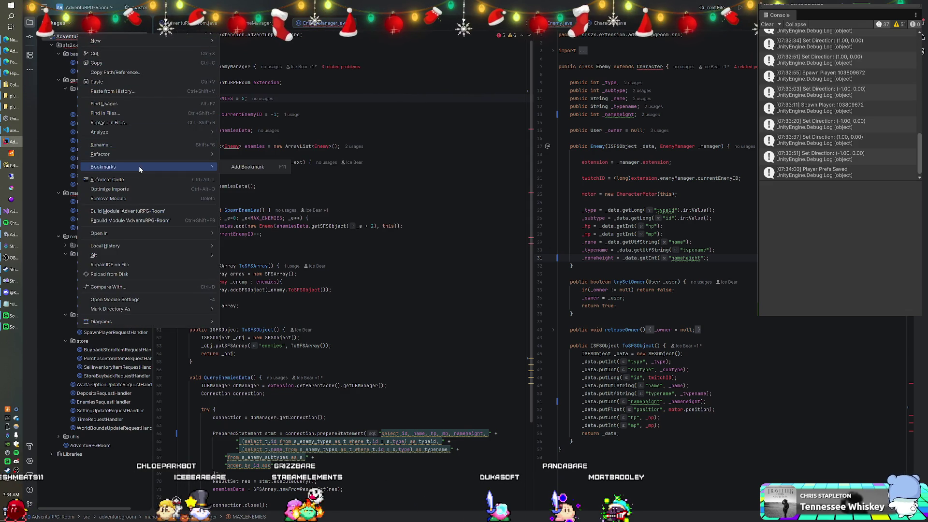
click(127, 211)
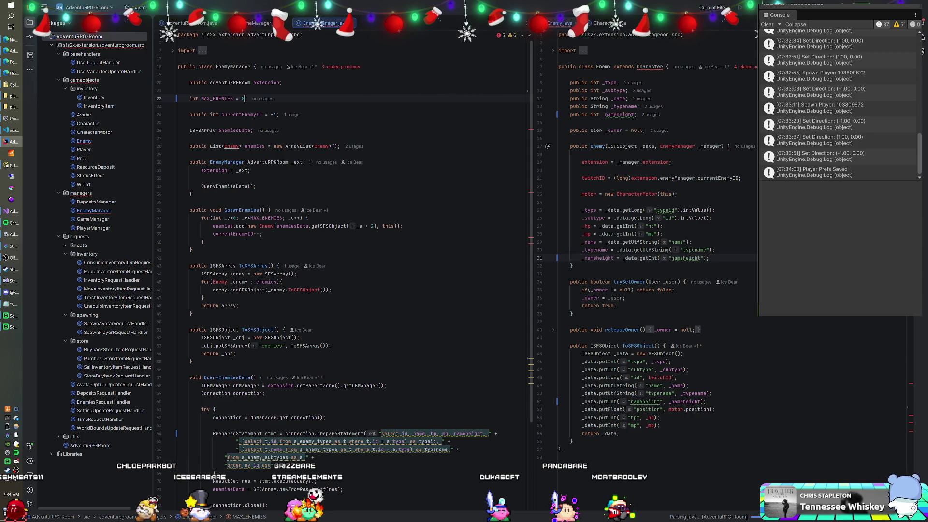
click(13, 154)
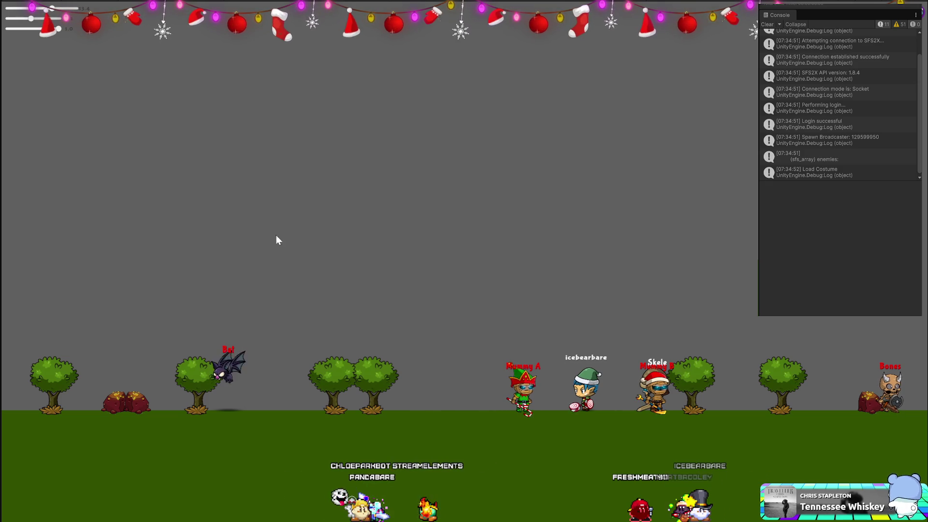
Zoom the Game view camera in on the scene with the spawned enemy clones.
drag(52, 11, 70, 16)
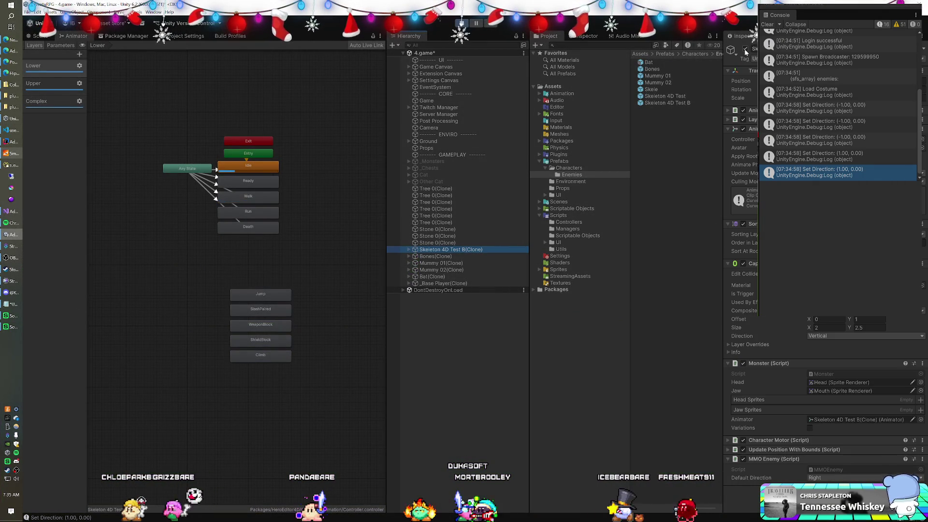
Deactivate the Skeleton 4D Test B clone, preview the game fullscreen, then switch to IntelliJ.
click(745, 49)
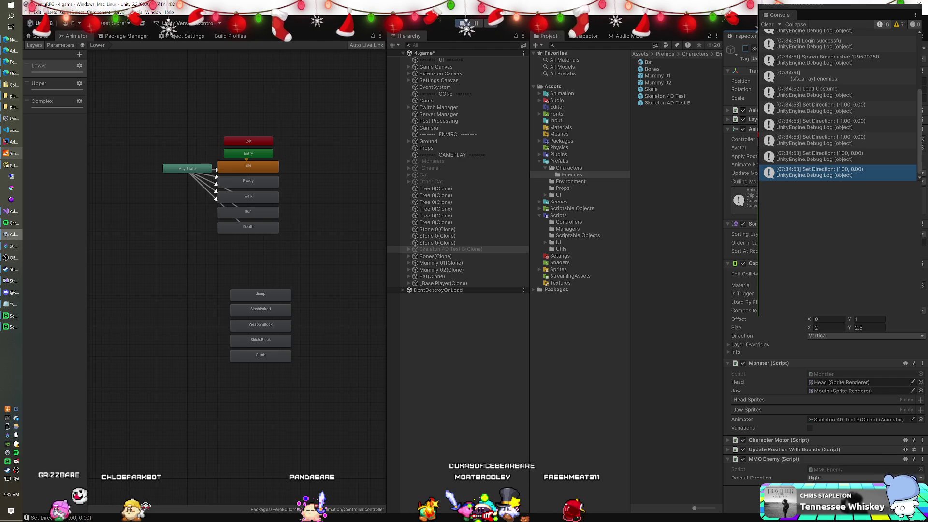
key(F11)
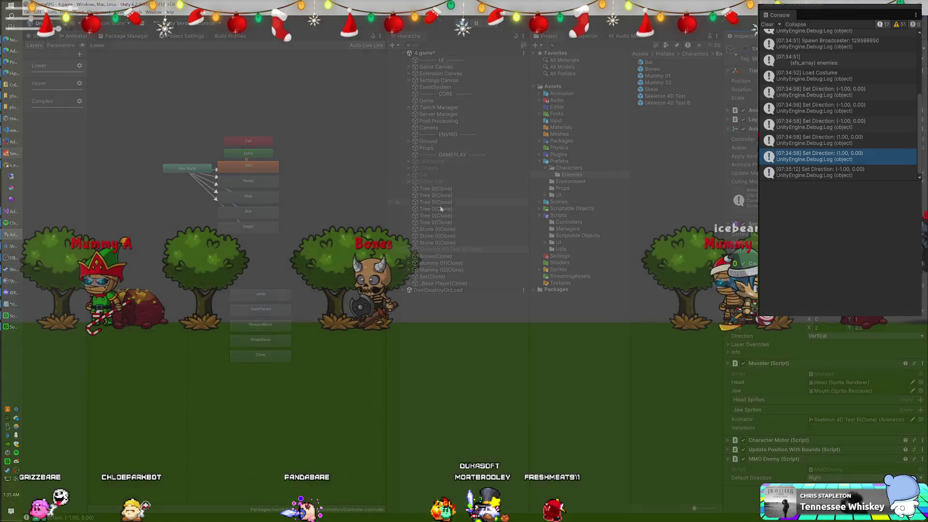
key(F11)
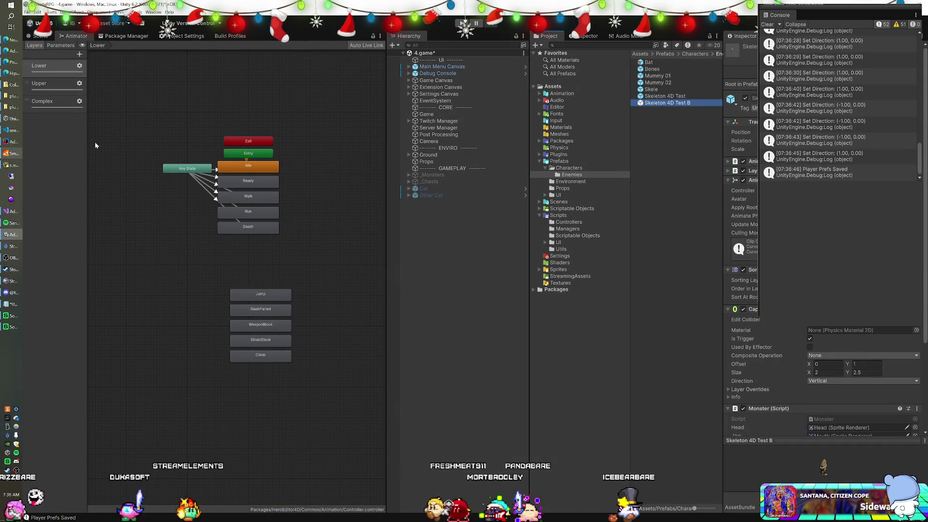
click(13, 141)
Set MAX_ENEMIES back to 1 and build the AdventuRPG-Room module.
key(BackSpace)
text(1;)
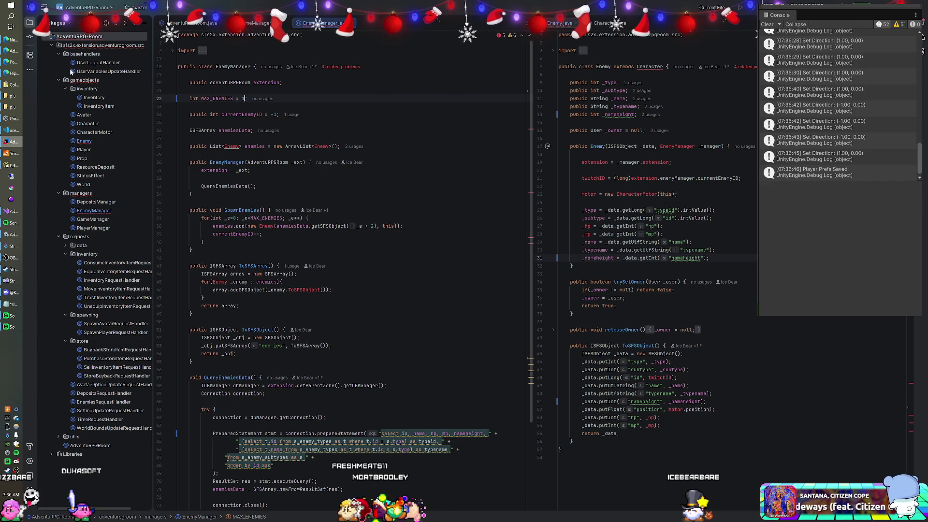
right_click(101, 38)
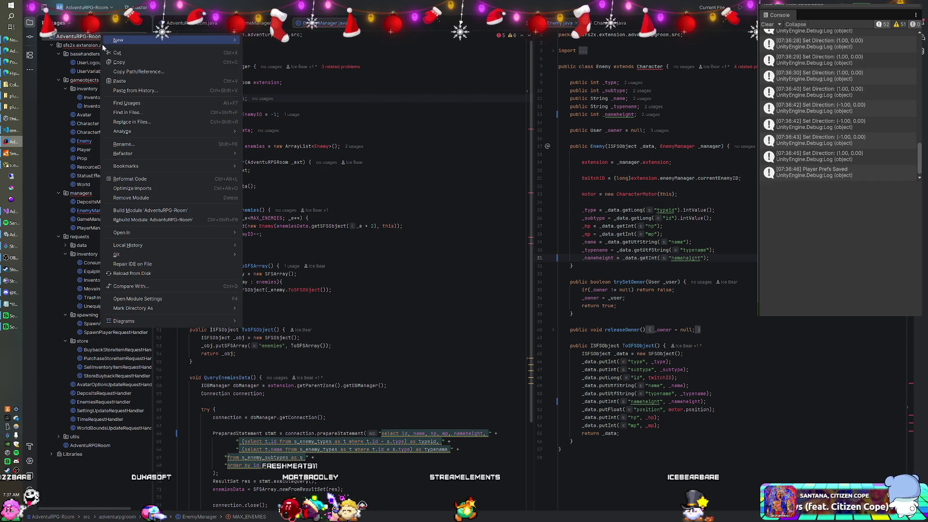
click(144, 211)
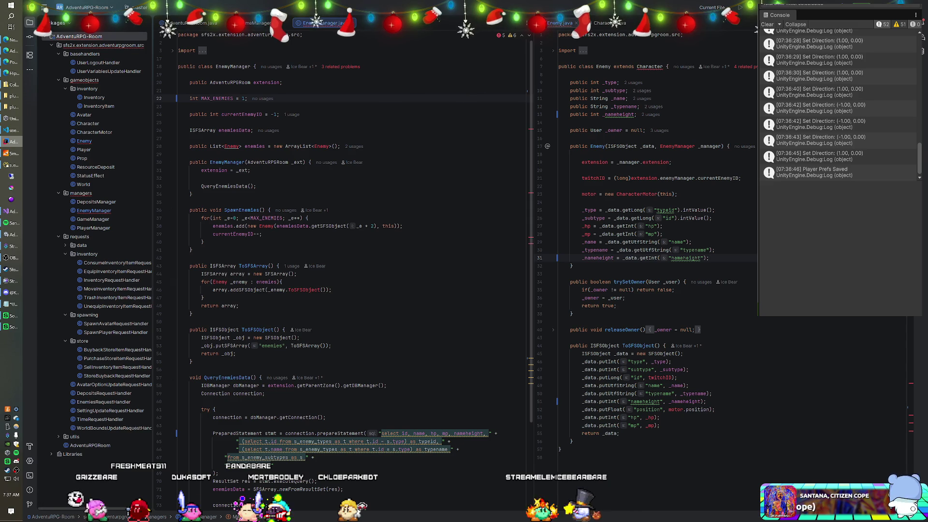
Rebuild the AdventuRPG-Room module again and relaunch the SmartFoxServer game server.
click(10, 154)
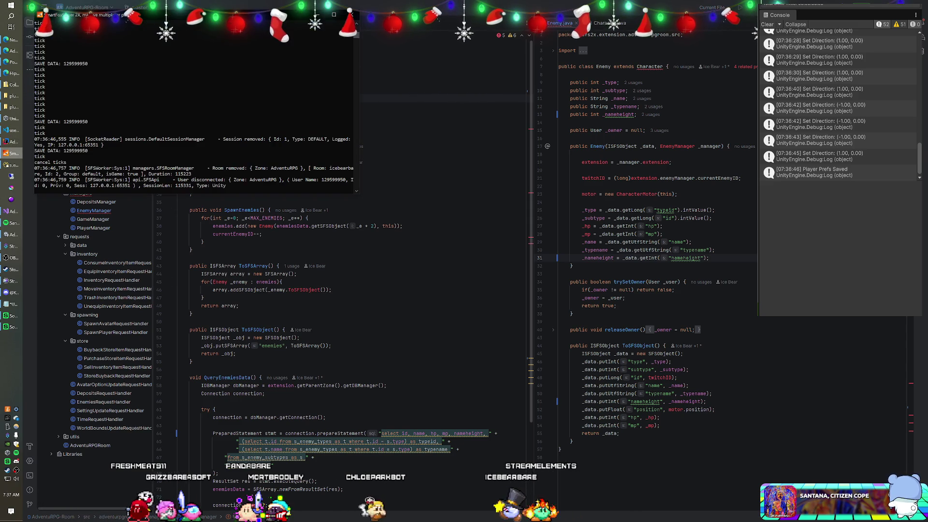
click(11, 154)
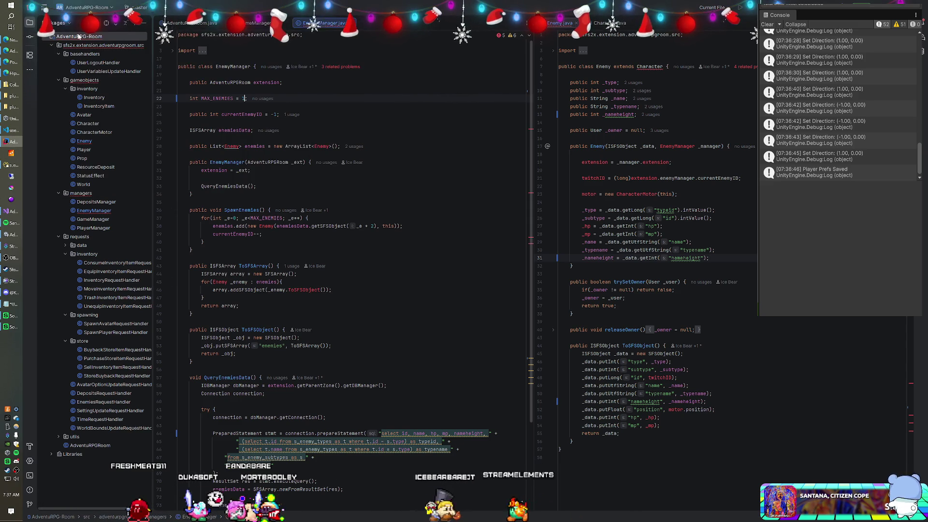
right_click(79, 36)
click(128, 208)
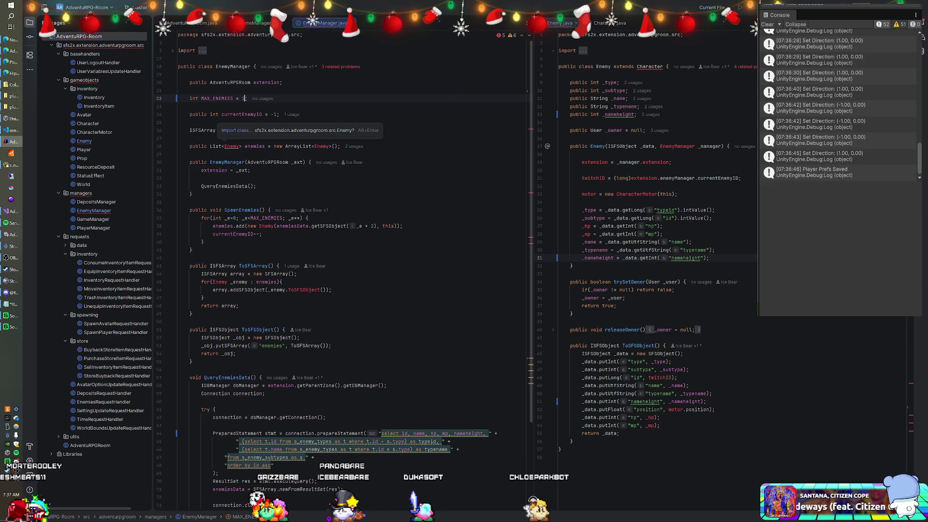
right_click(78, 41)
click(146, 192)
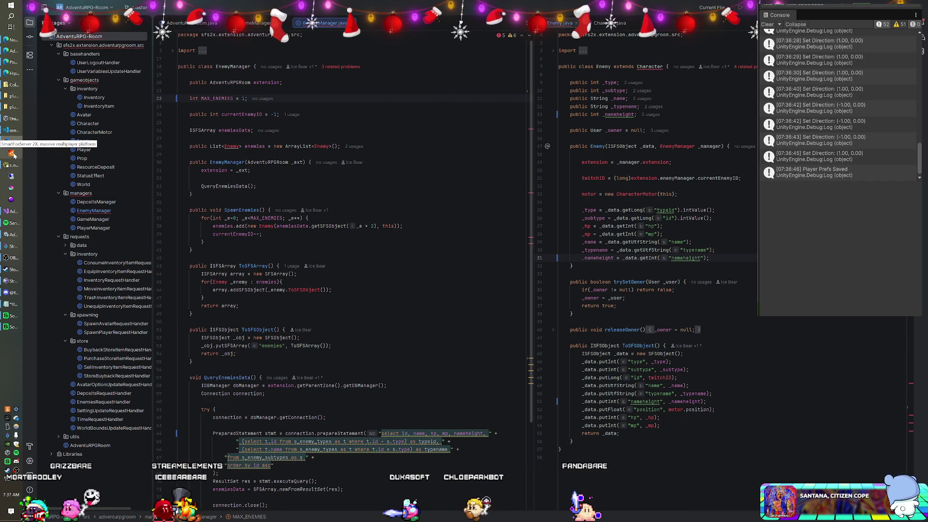
click(13, 154)
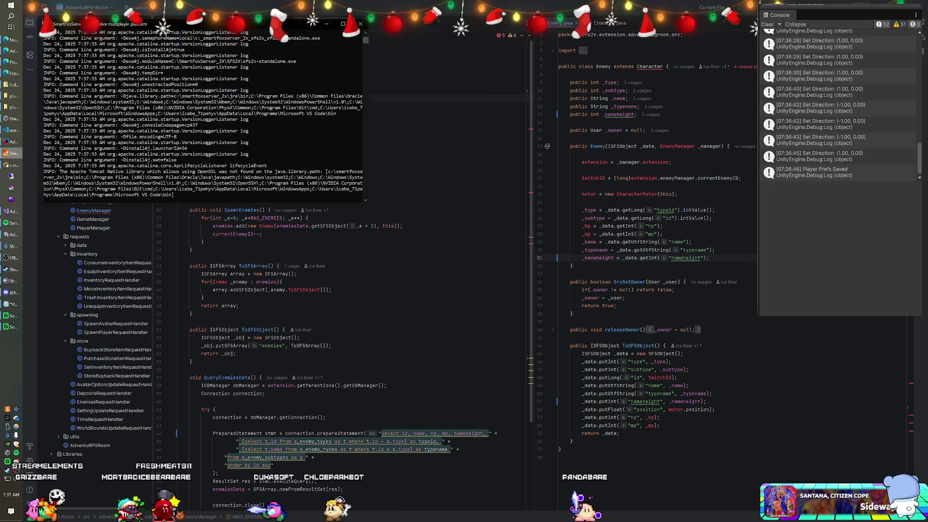
key(alt+Tab)
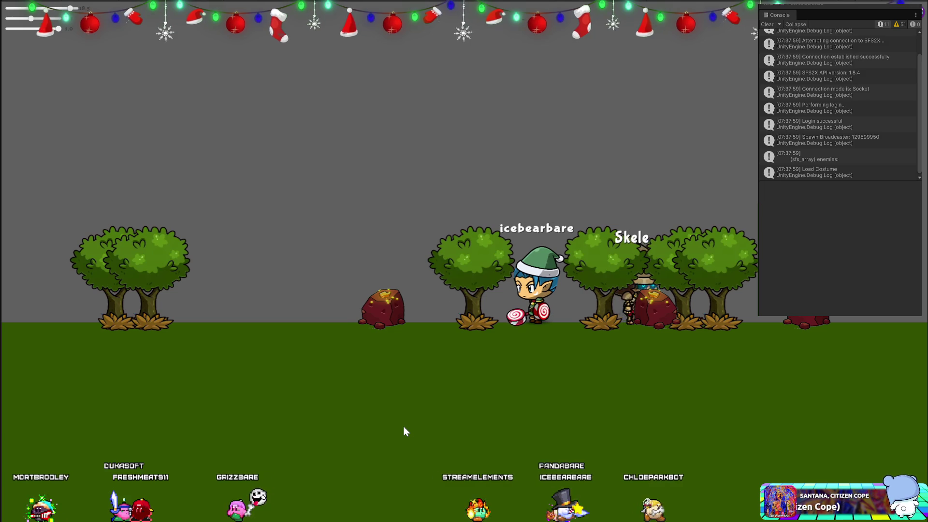
Walk the player left to reach the spawned Skeleton 4D Test B clone.
key(Left)
key(Left)
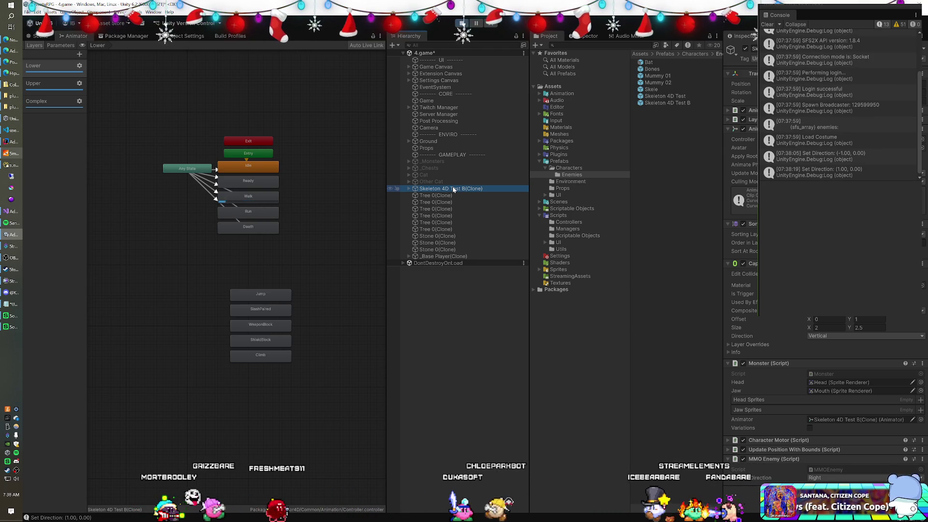
click(409, 189)
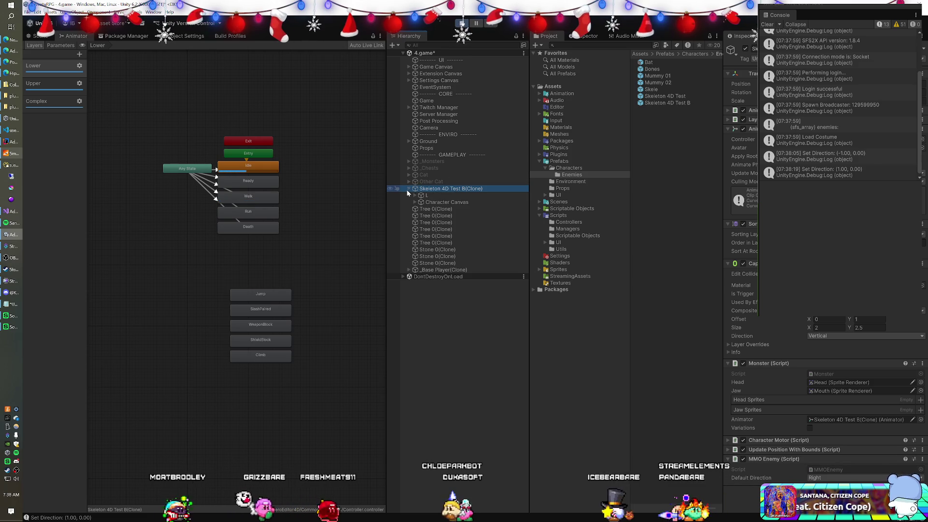
click(433, 196)
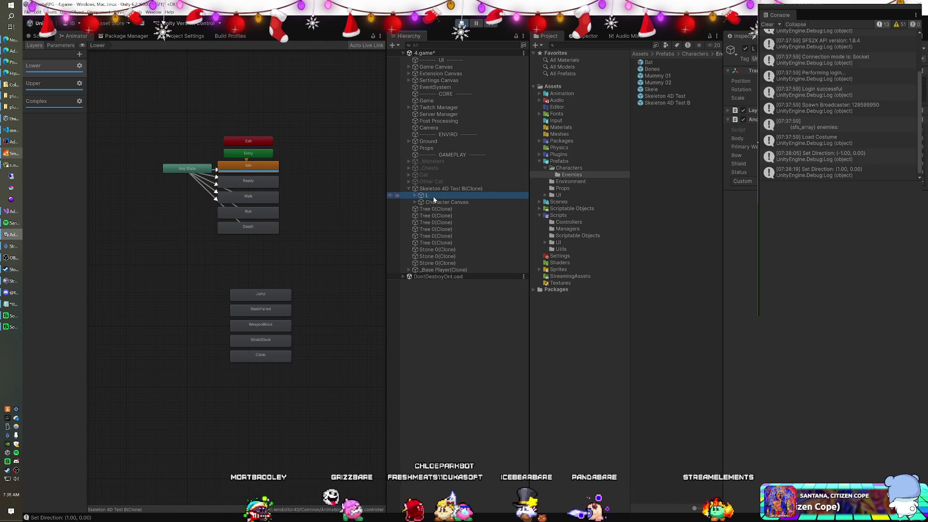
click(728, 111)
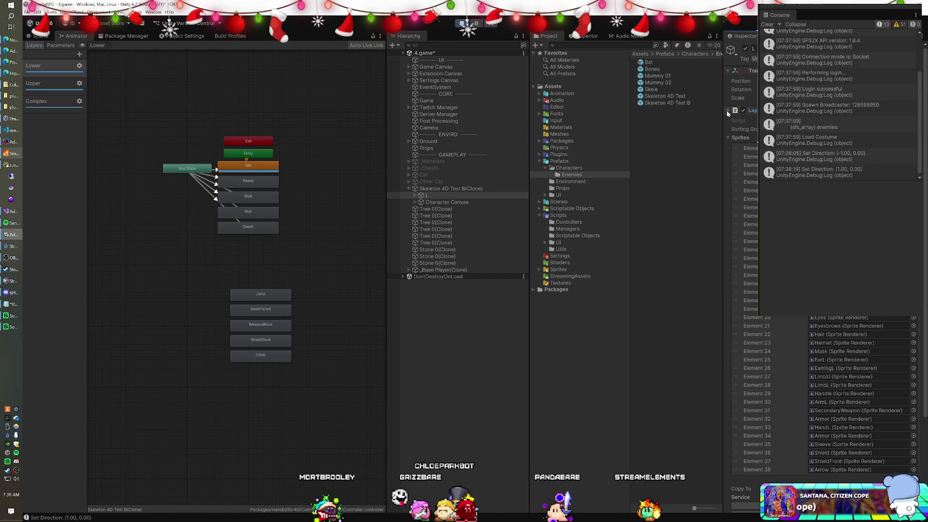
click(728, 111)
click(728, 111)
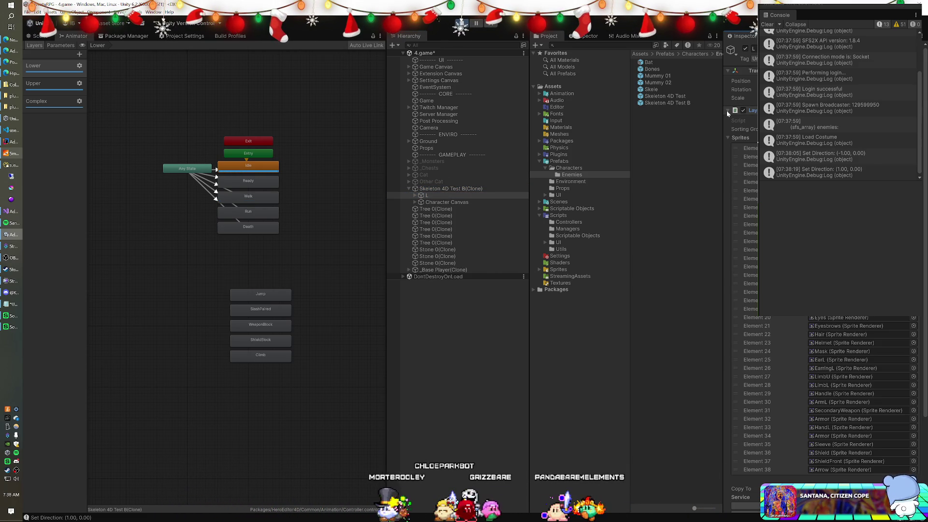
click(728, 111)
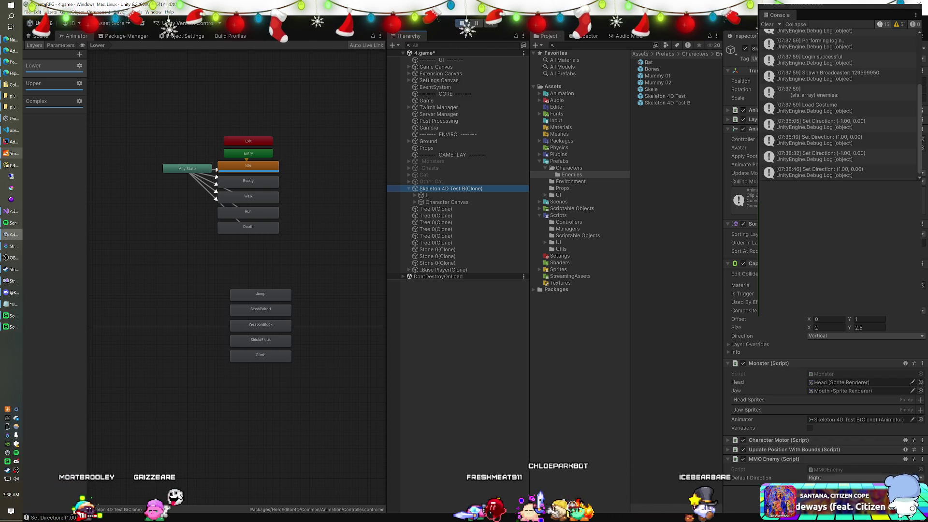
click(728, 121)
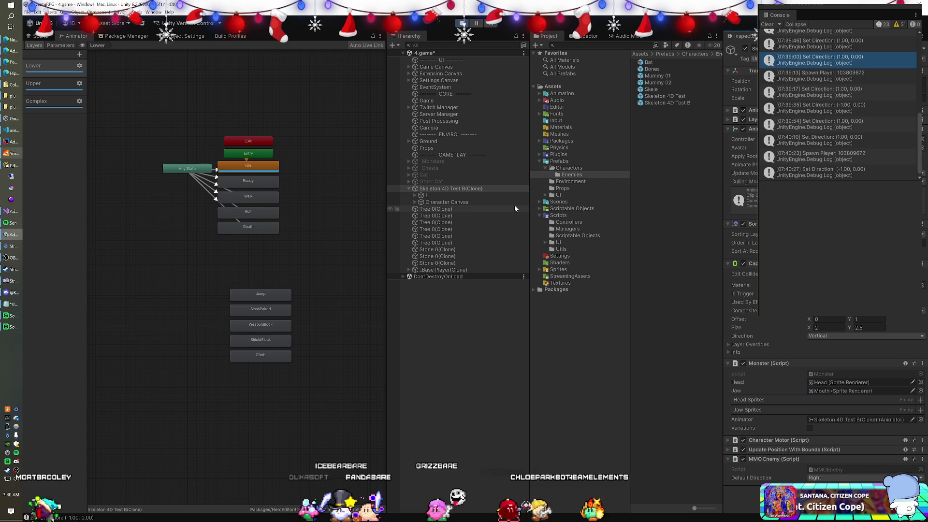
Open the Characters folder under Assets > Prefabs in the Project window.
click(571, 170)
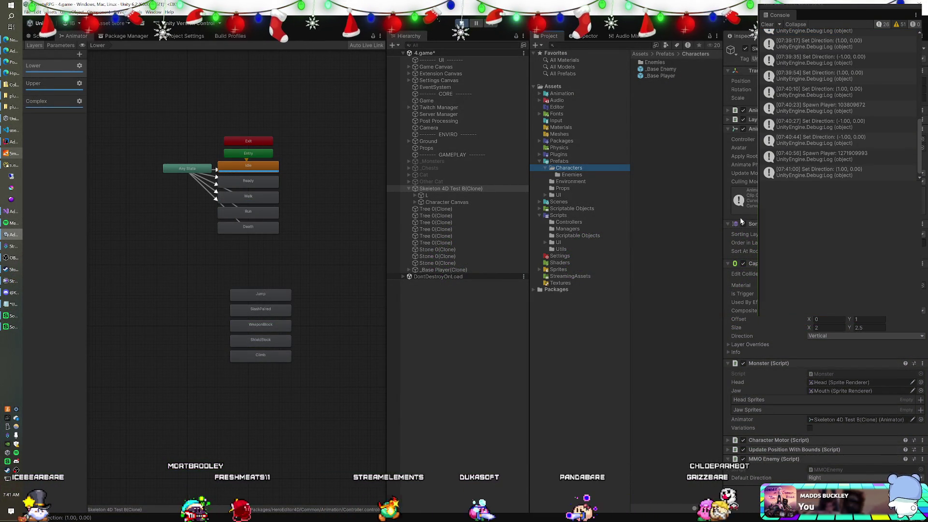
Collapse the Animator, Sorting Group, Capsule Collider and Monster components, then exit Play mode.
click(728, 128)
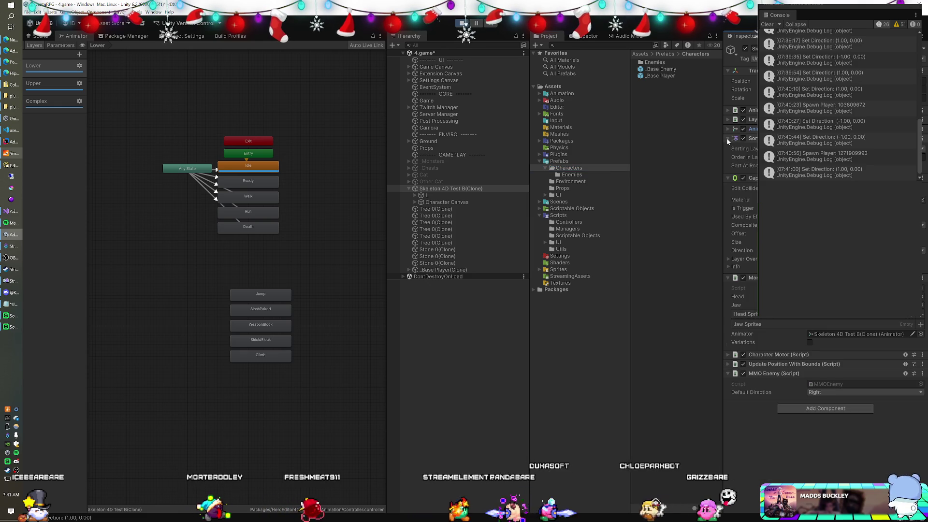
click(728, 138)
click(727, 148)
click(728, 157)
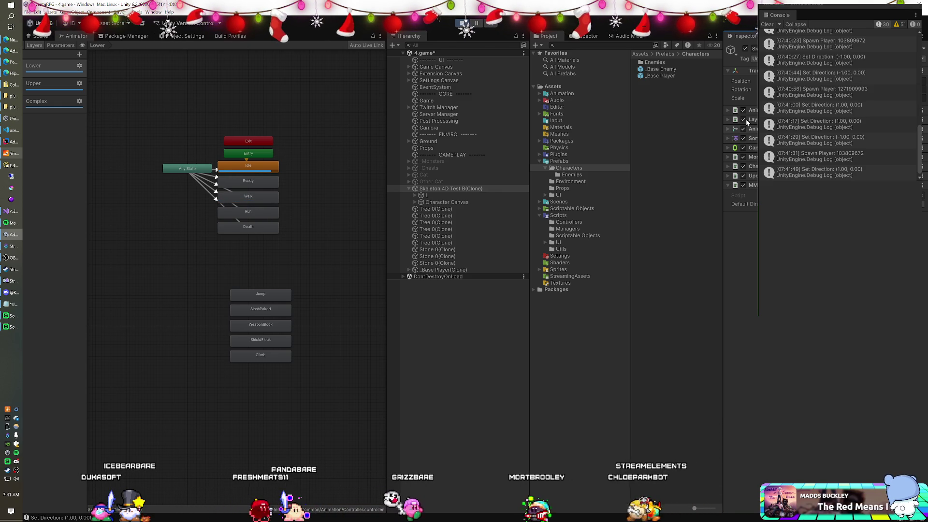
click(729, 110)
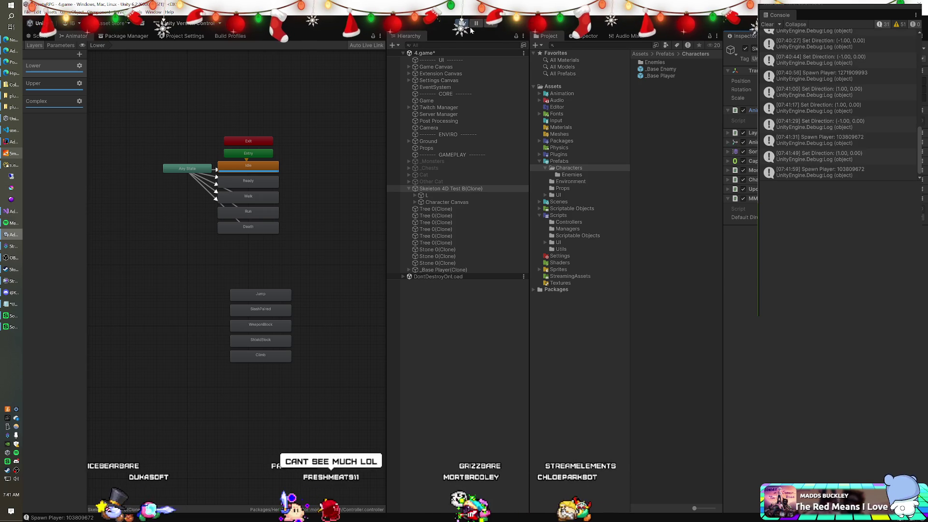
click(463, 24)
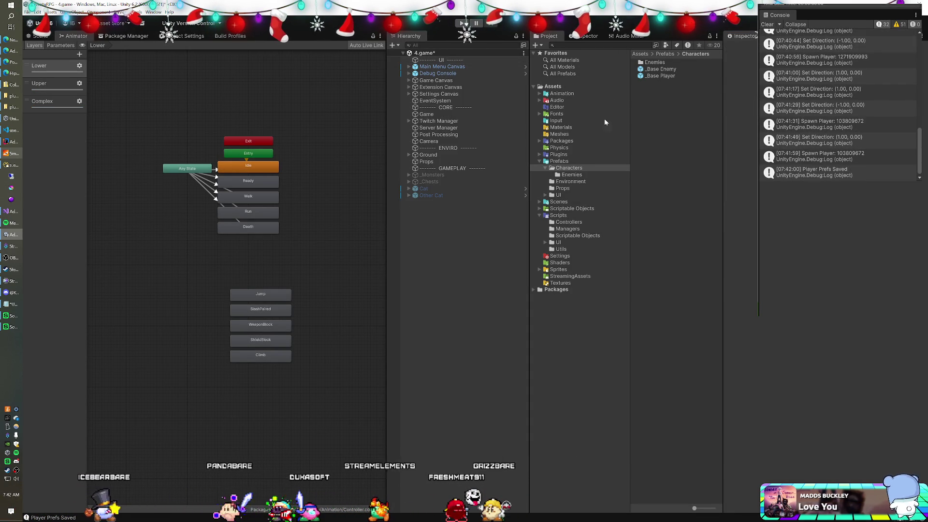
Open the Skeleton 4D Test B prefab from Enemies and rename its child L to Left.
click(571, 175)
click(659, 103)
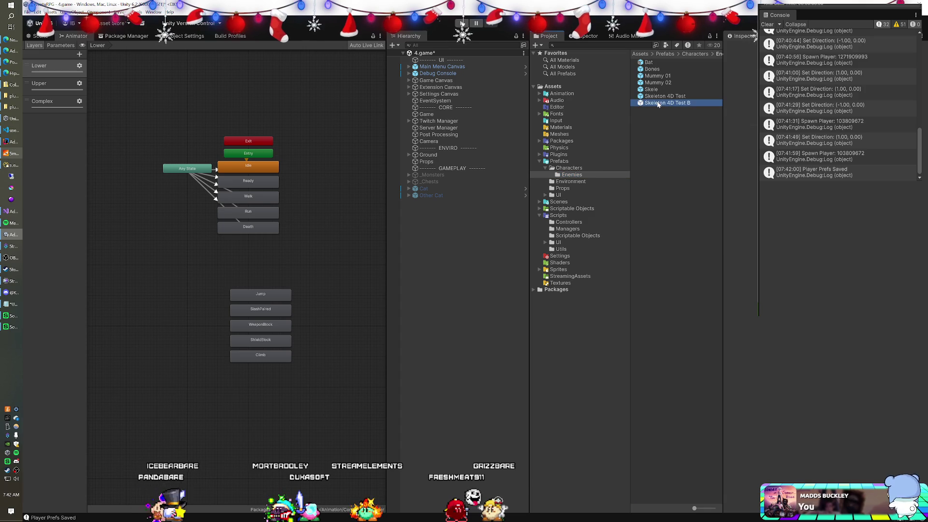
double_click(659, 103)
click(448, 71)
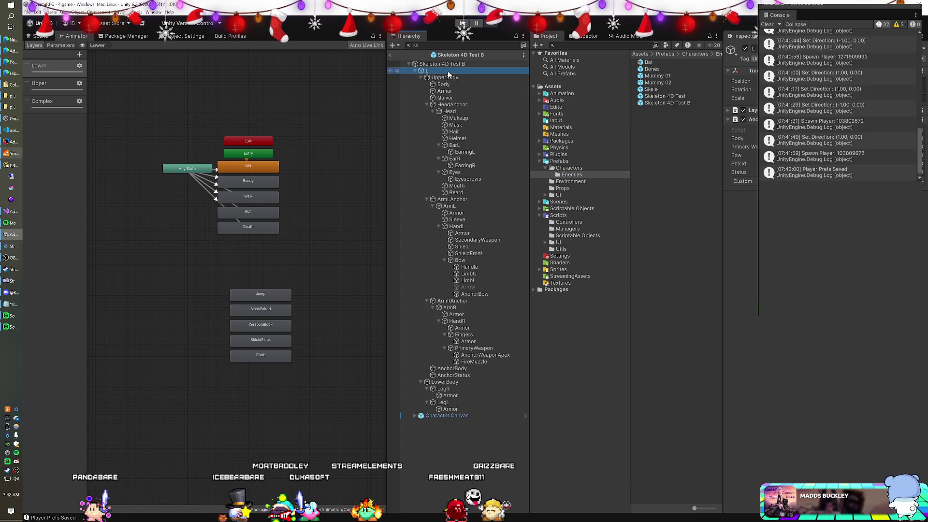
key(F2)
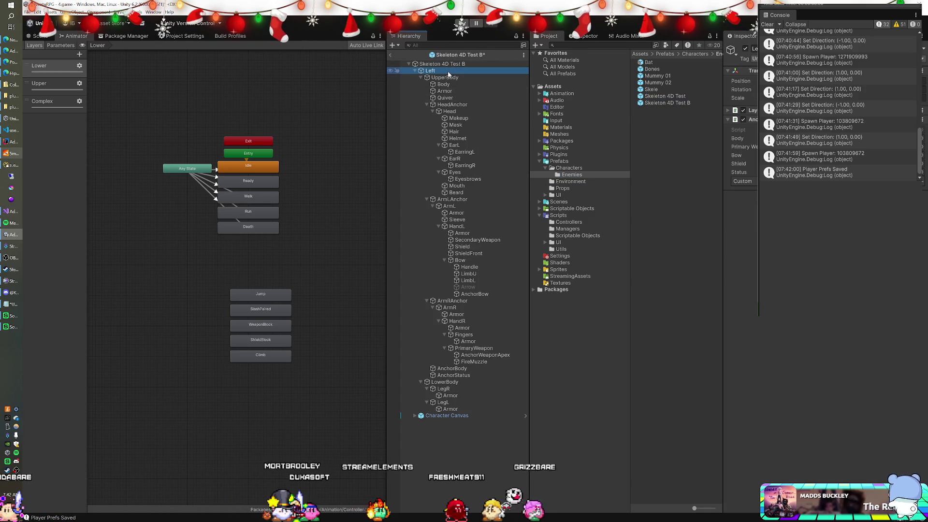
Exit prefab mode saving the prefab, then save the 4.game scene.
click(391, 56)
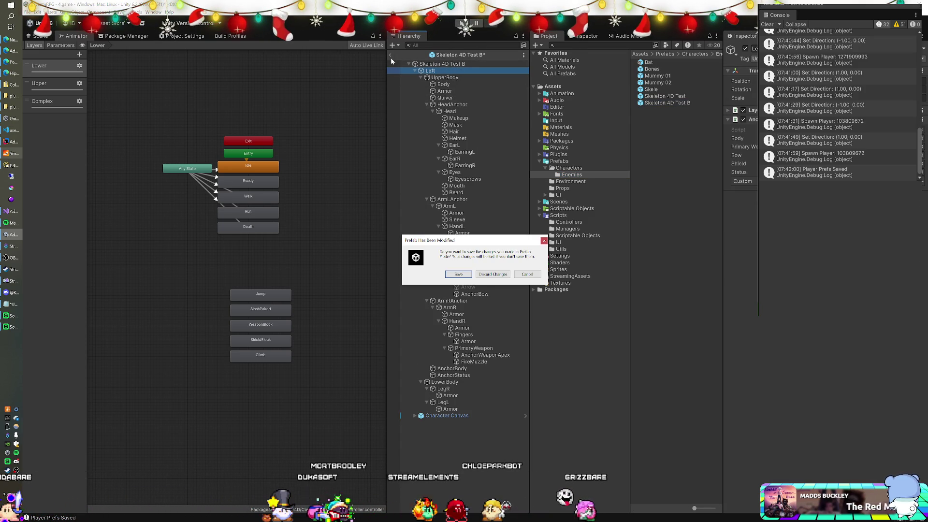
click(458, 274)
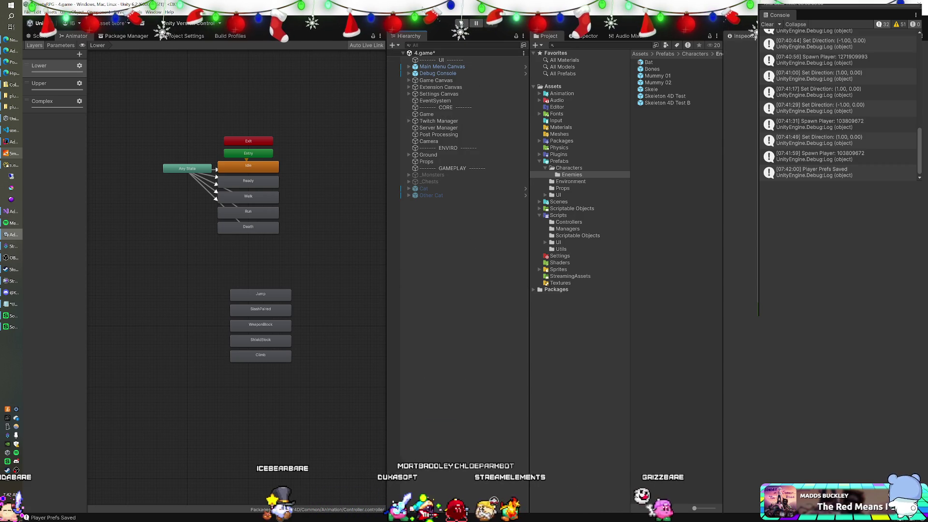
key(ctrl+s)
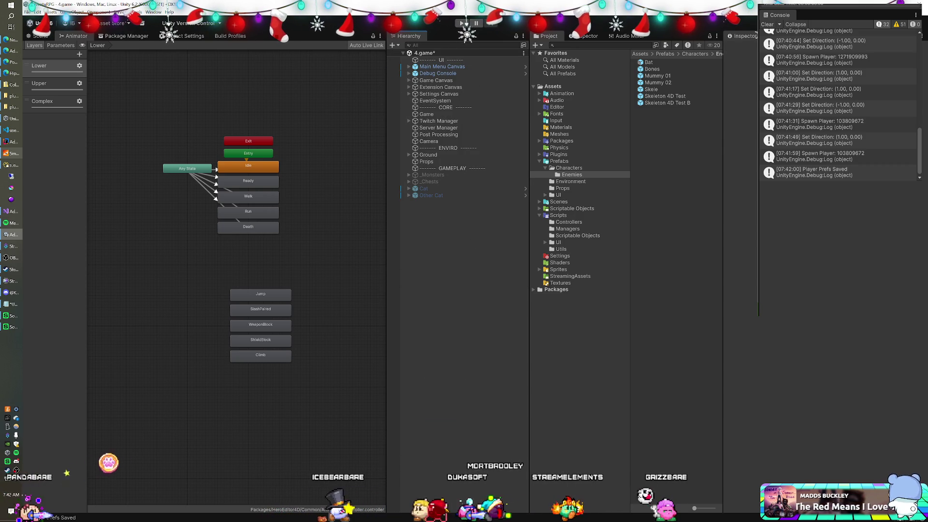
Enter Play mode and briefly expand the clone's Monster script details.
click(463, 23)
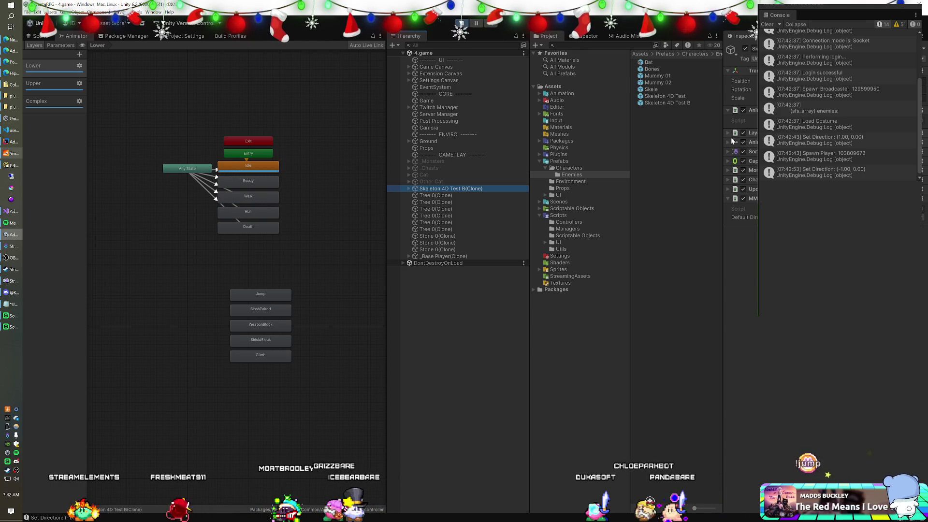
click(728, 170)
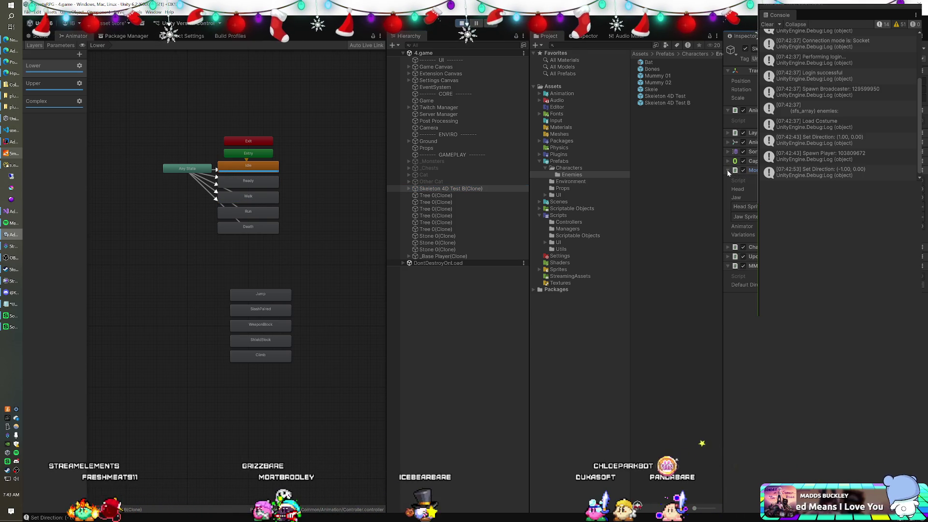
click(728, 170)
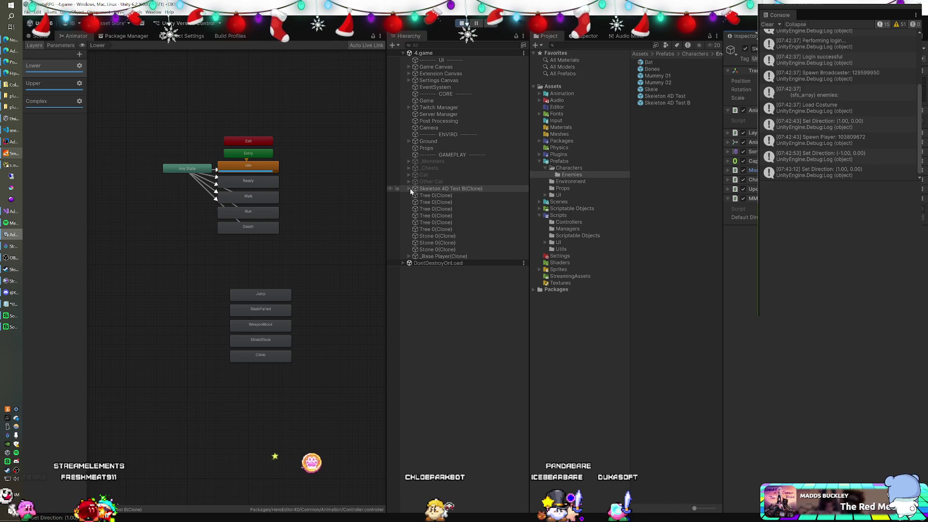
Confirm Skeleton 4D Test B(Clone) has a child named Left, then inspect its Sorting Group.
click(410, 189)
click(437, 195)
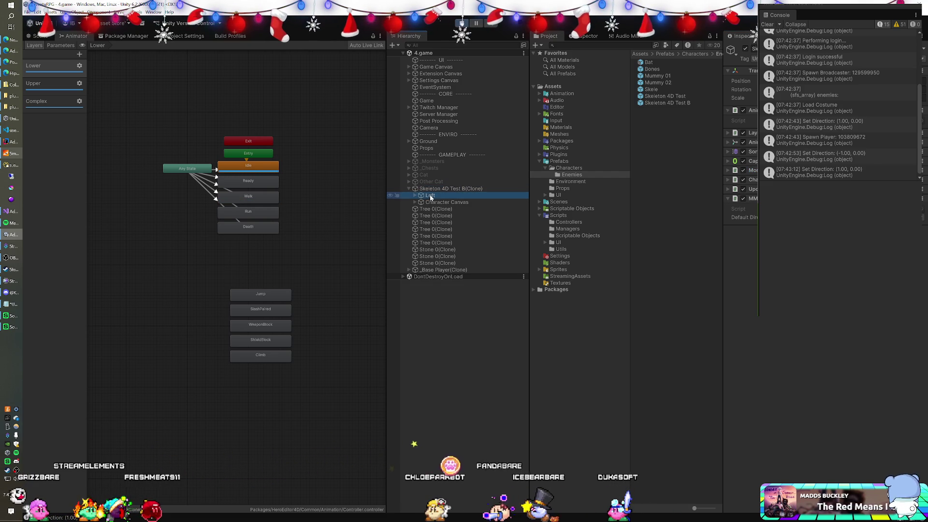
key(F2)
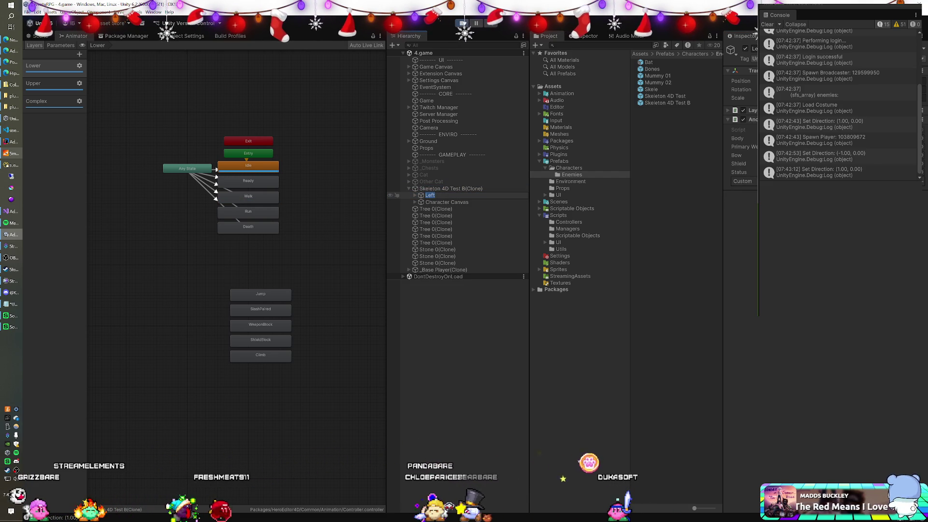
key(Escape)
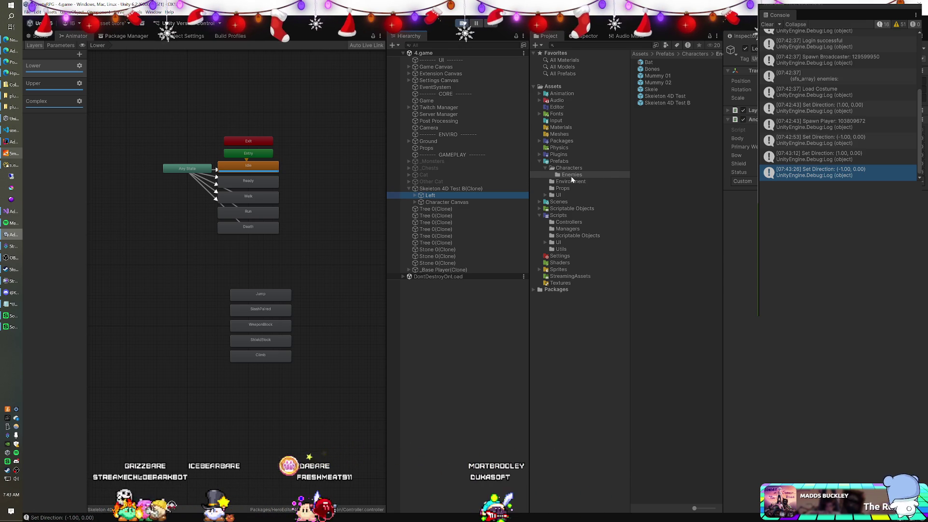
click(449, 189)
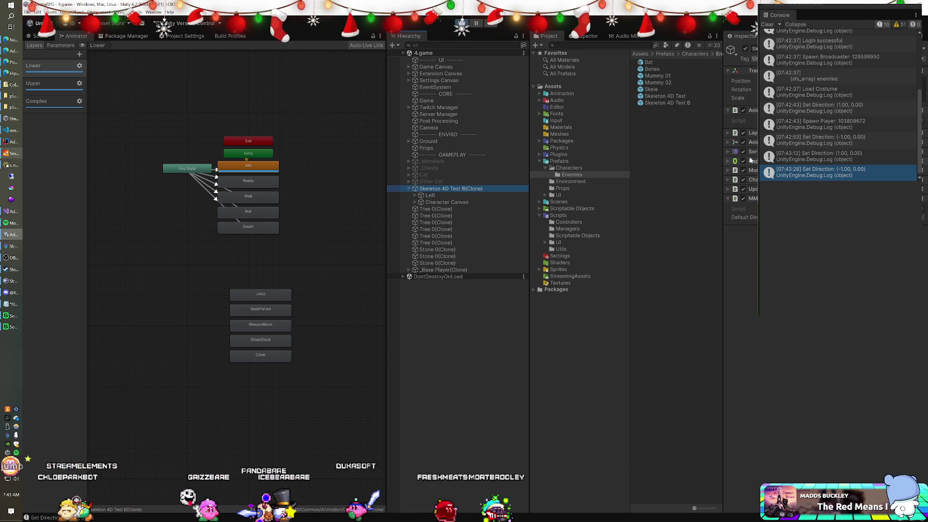
click(731, 151)
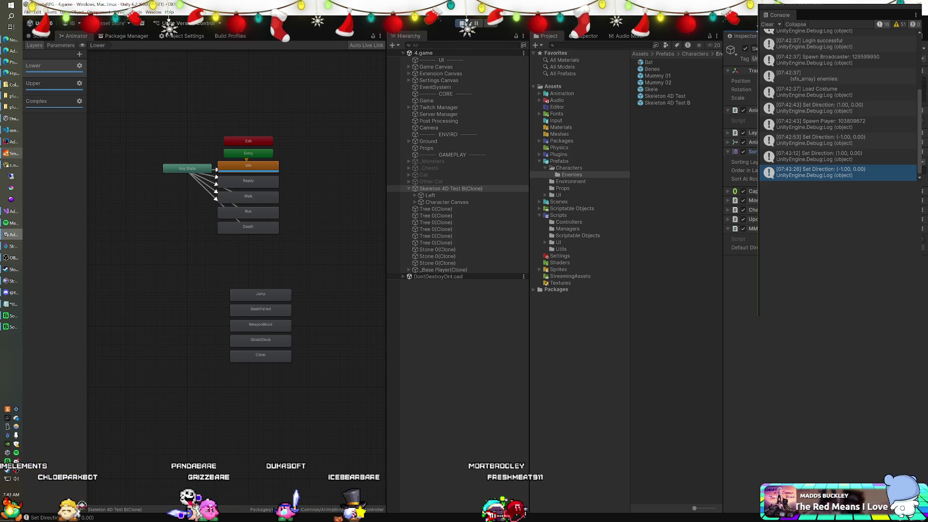
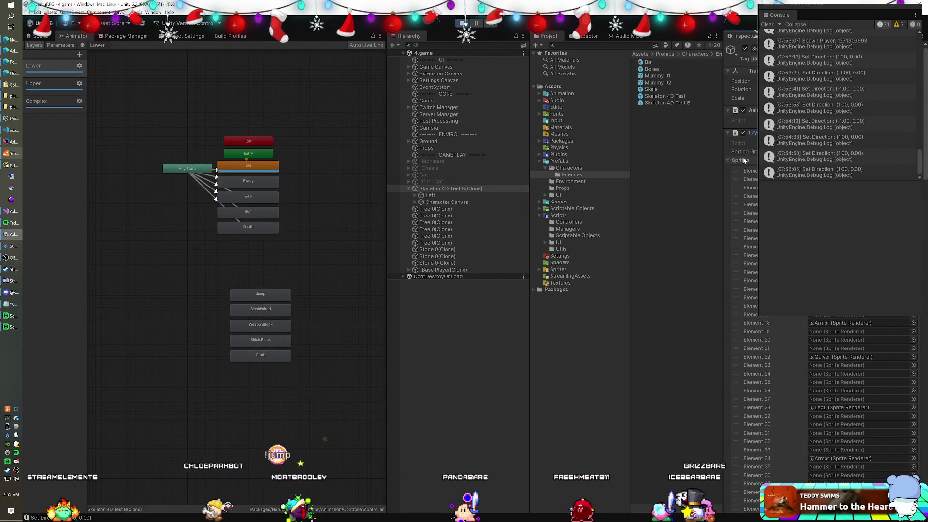
Browse the layer manager's Sprites list in the Unity Inspector.
click(743, 159)
scroll(822, 401, down, 15)
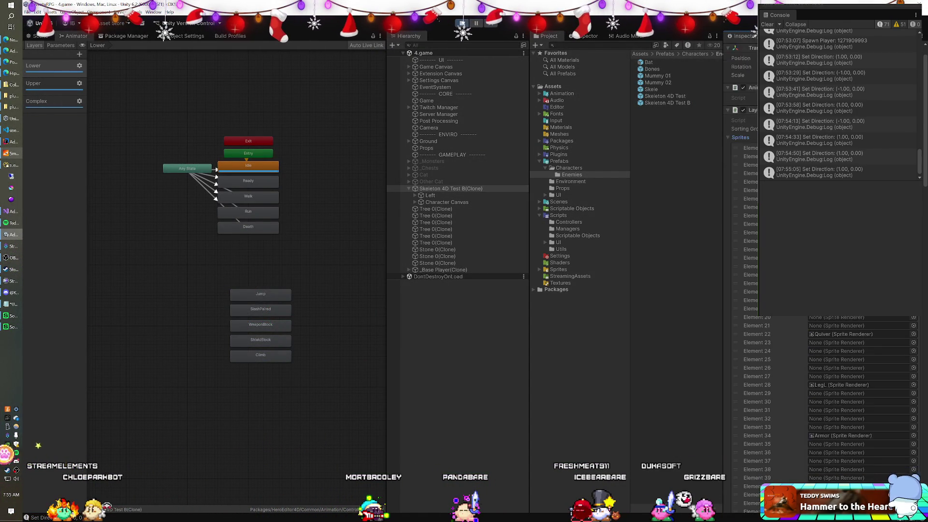
scroll(822, 401, down, 20)
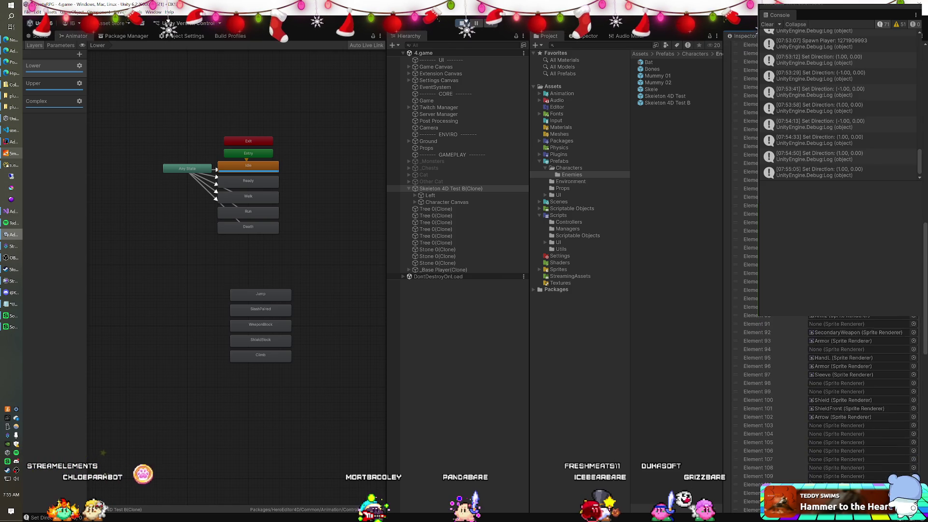
scroll(822, 401, up, 20)
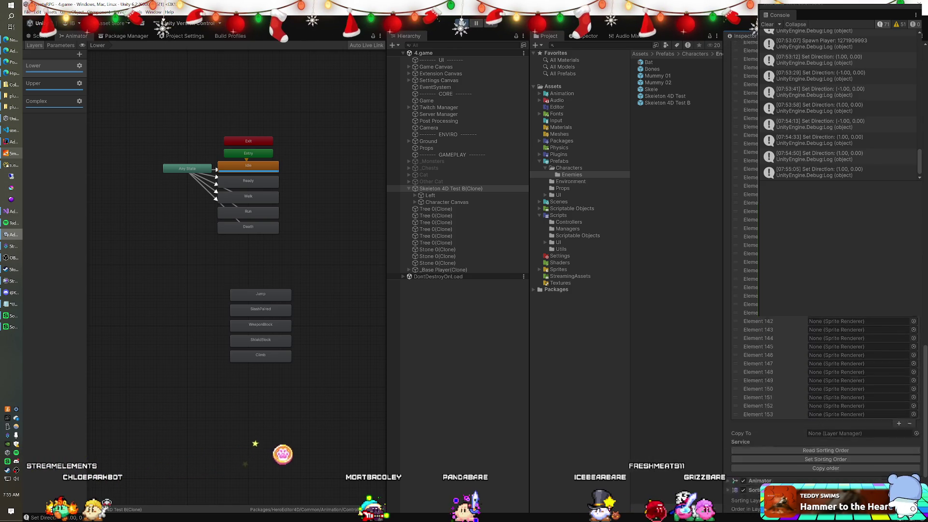
scroll(822, 402, up, 15)
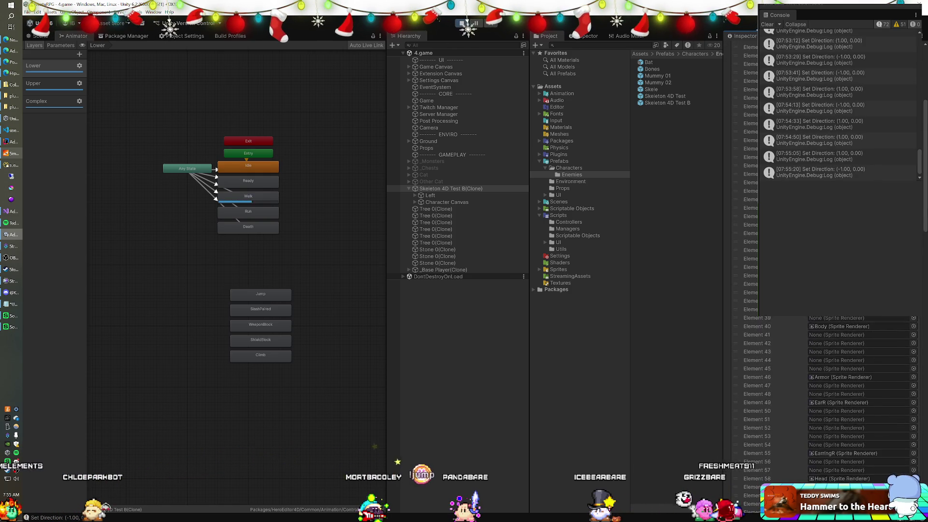
Open LayerManager.cs in Visual Studio and read its sprite-ordering code.
click(821, 143)
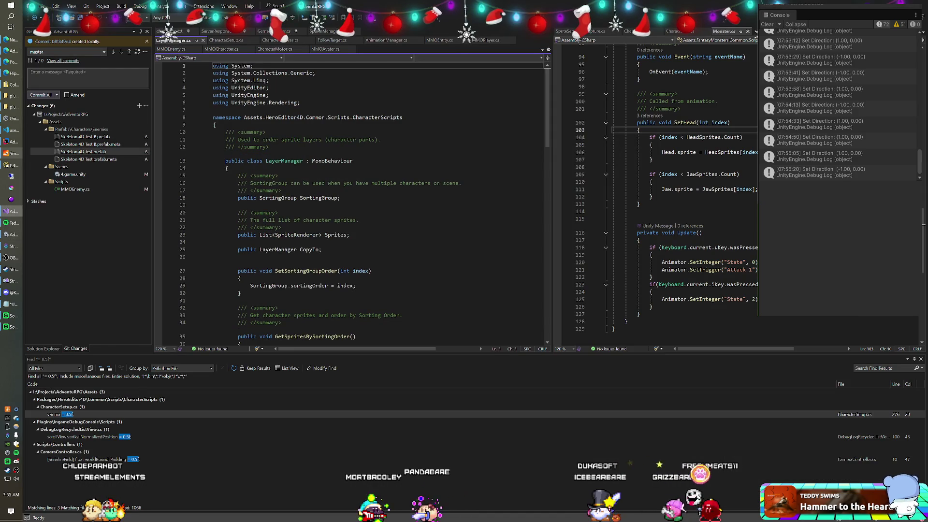
click(914, 360)
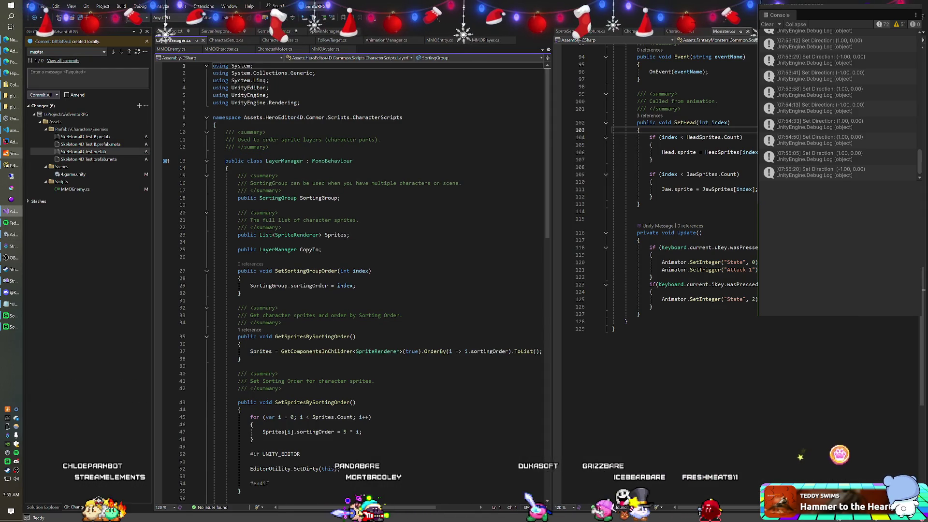
scroll(353, 290, down, 5)
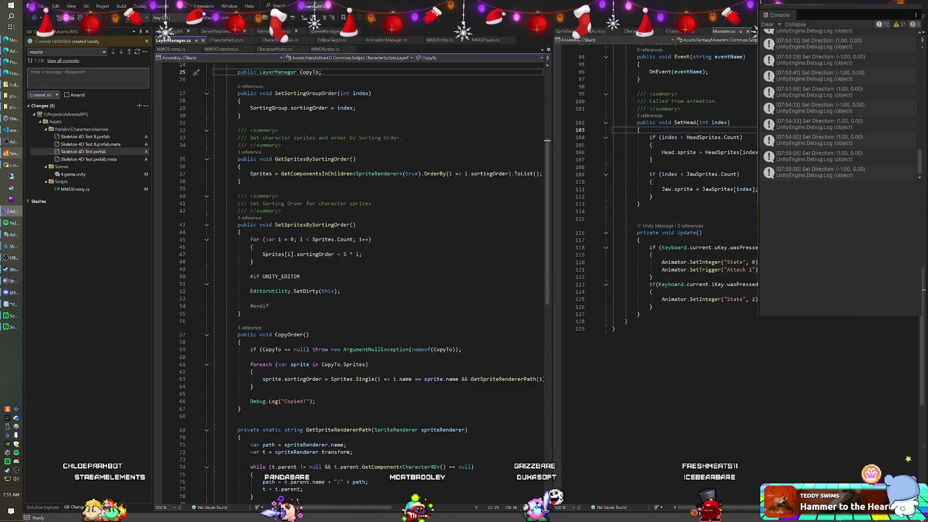
scroll(353, 290, down, 1)
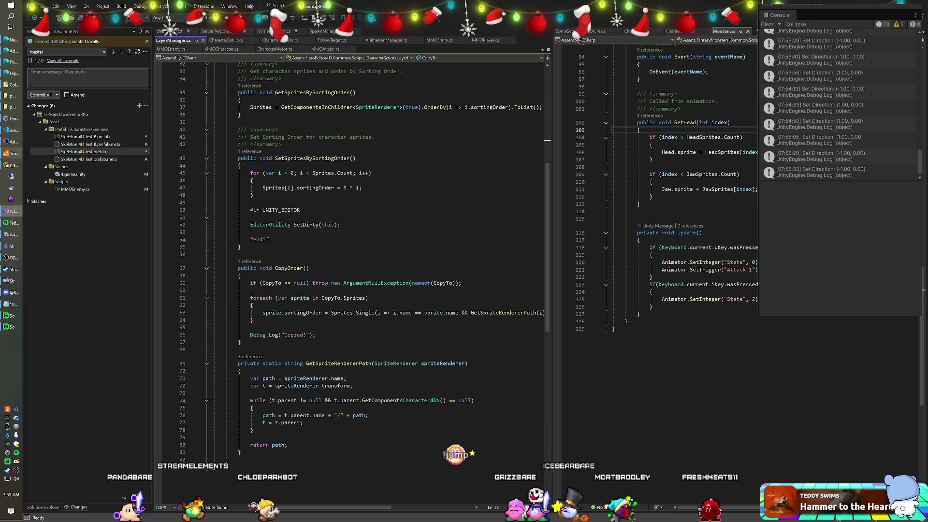
scroll(375, 511, right, 2)
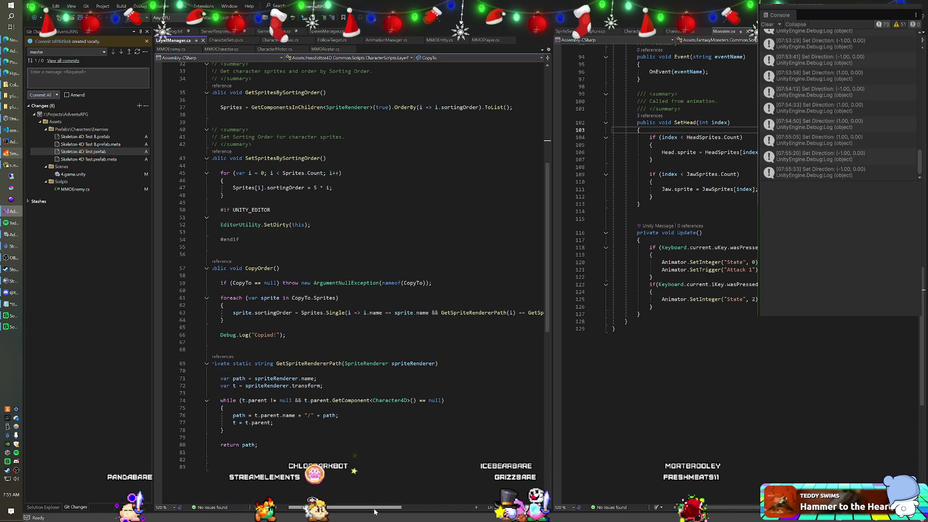
mouse_move(374, 512)
mouse_down()
mouse_move(422, 516)
mouse_move(359, 515)
mouse_up()
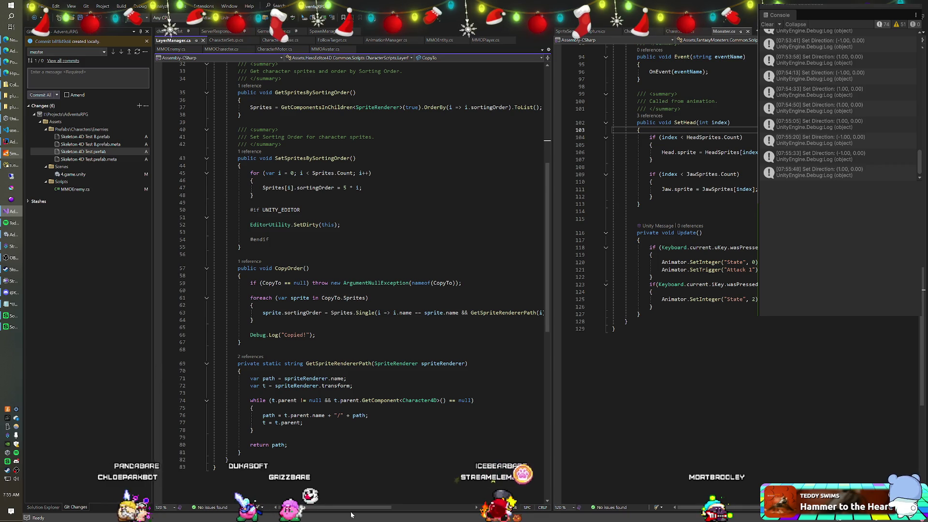
Select t.parent.name on line 76 and read through the surrounding CopyOrder code.
drag(285, 415, 325, 415)
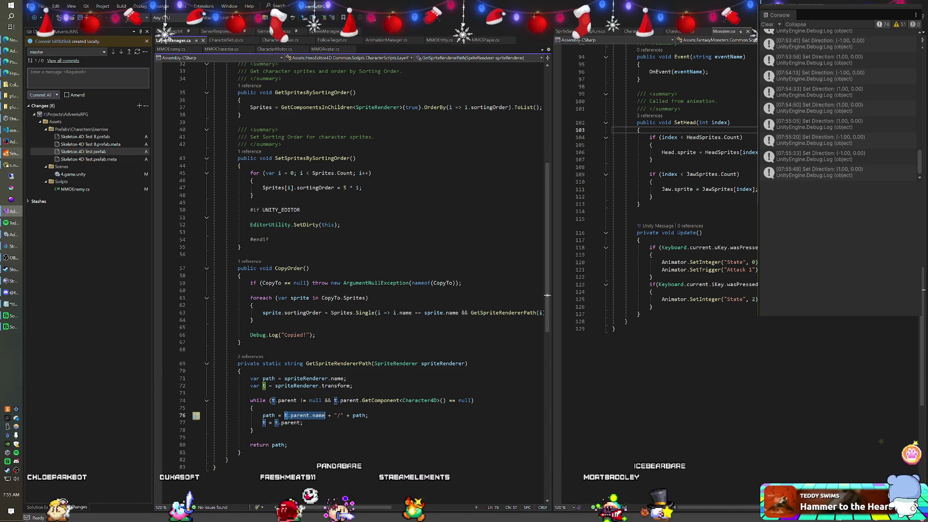
click(303, 422)
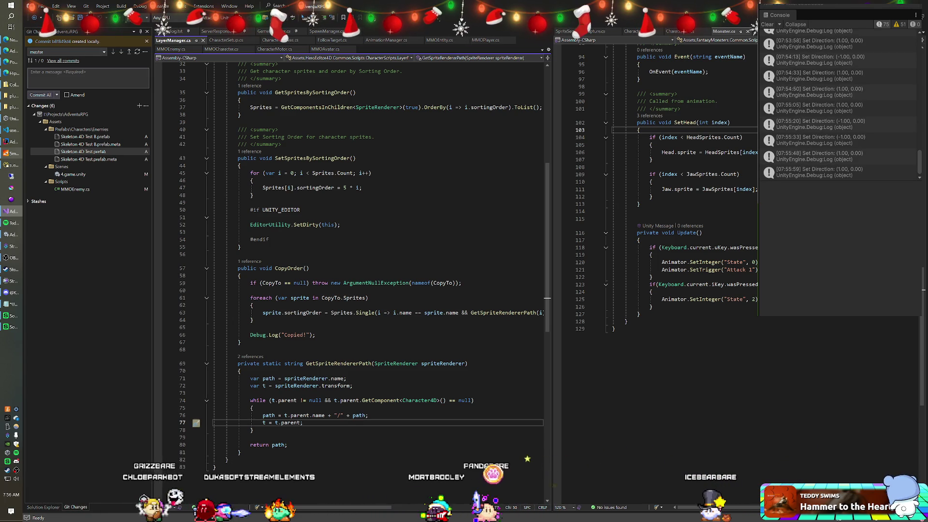
click(284, 415)
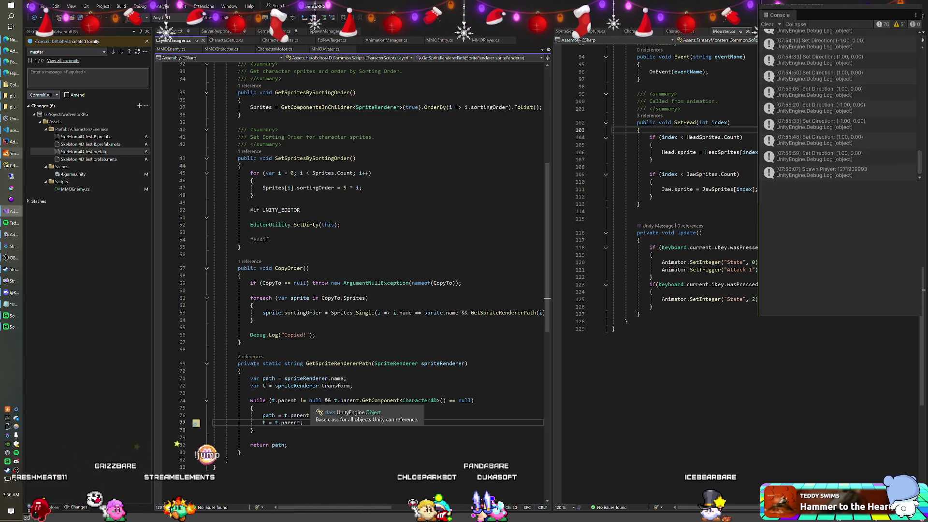
scroll(352, 280, up, 7)
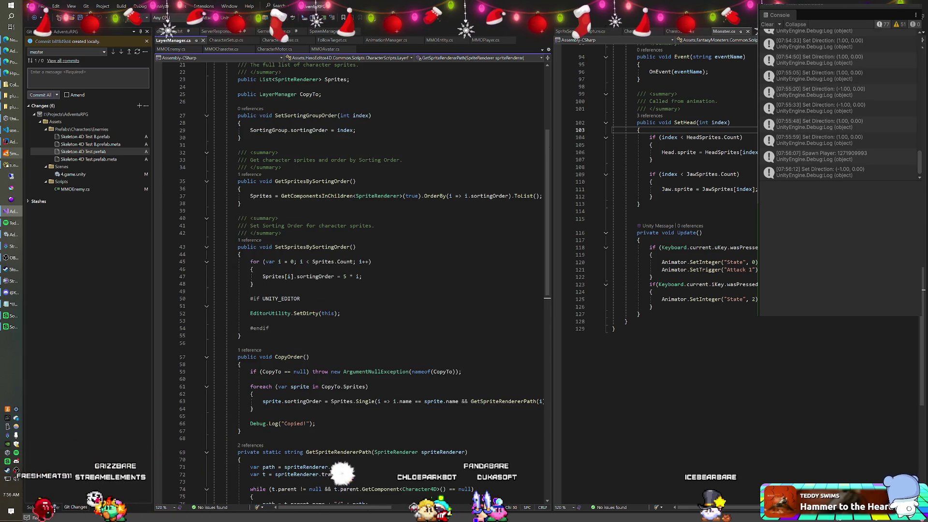
scroll(353, 280, up, 3)
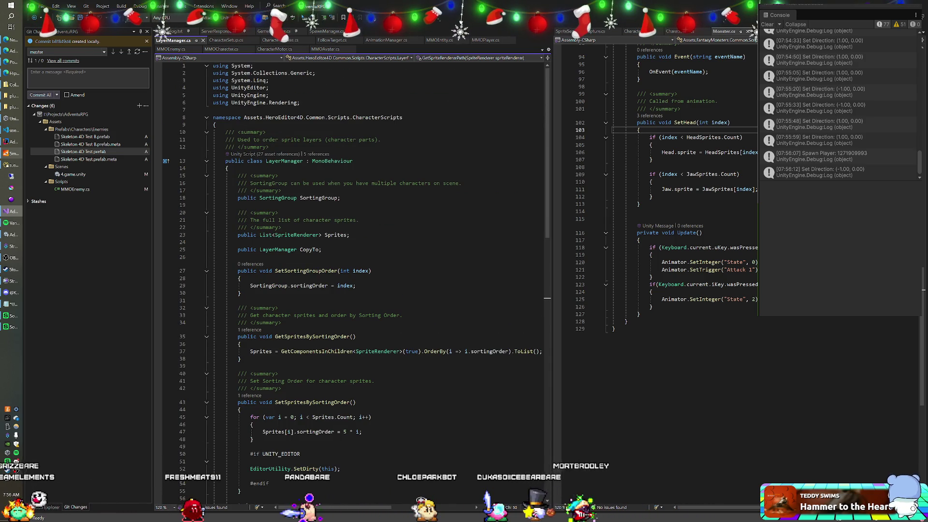
scroll(427, 474, down, 7)
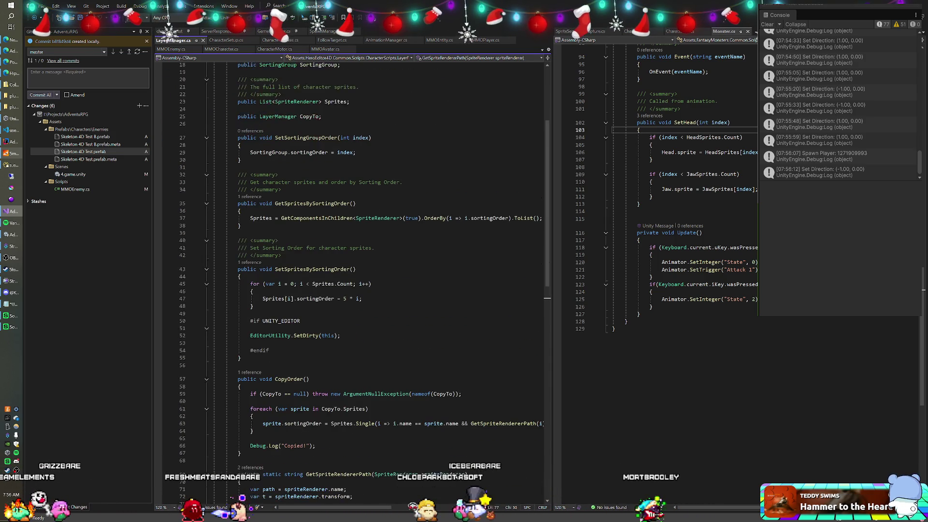
scroll(427, 475, down, 4)
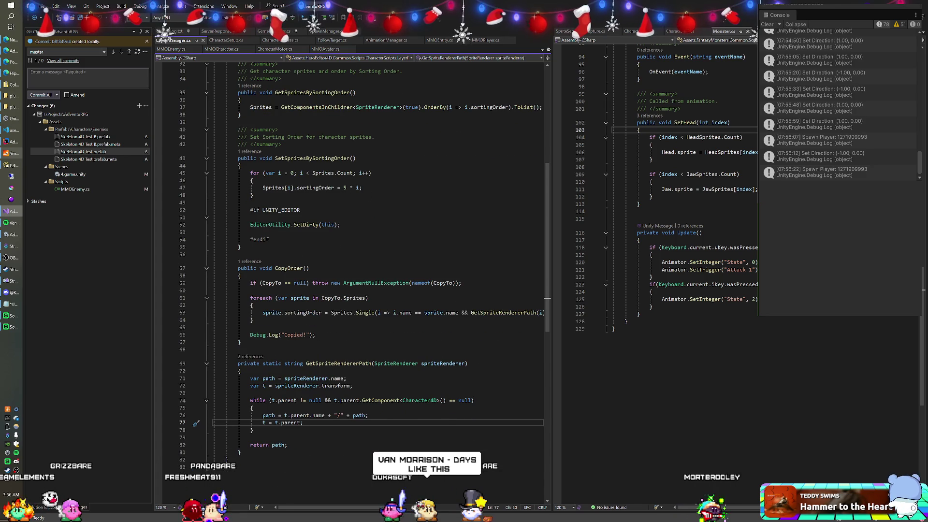
scroll(451, 475, up, 8)
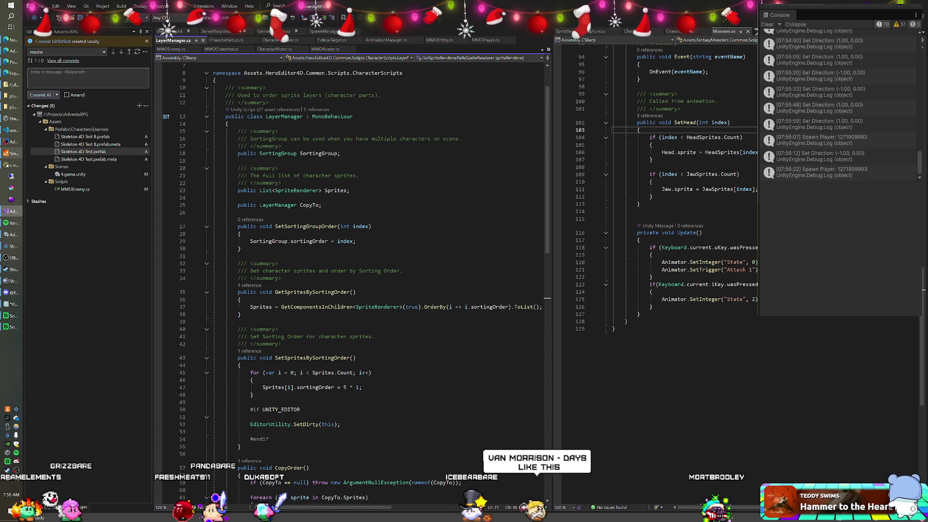
scroll(353, 280, down, 4)
scroll(353, 280, down, 6)
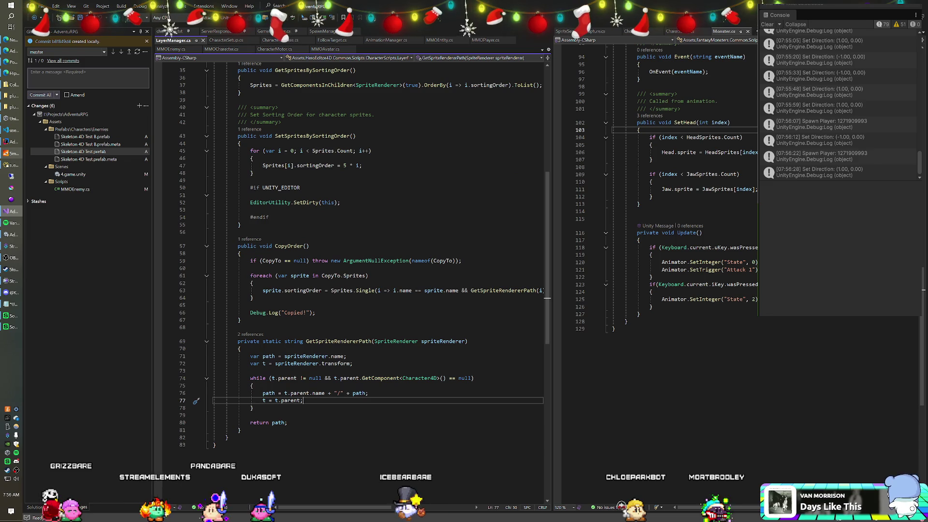
scroll(353, 280, up, 8)
Collapse the Sprites list in Unity and return to AnimationEvents.cs in Visual Studio.
key(alt+Tab)
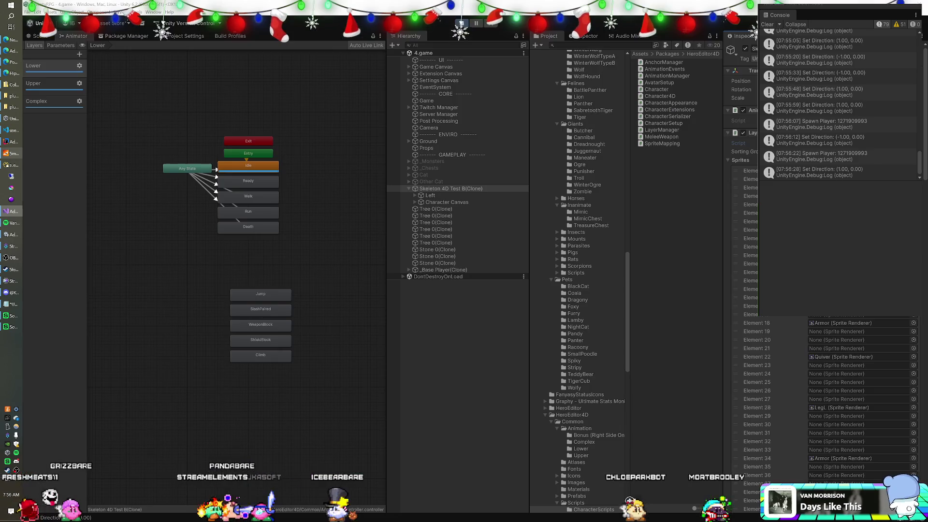
click(728, 160)
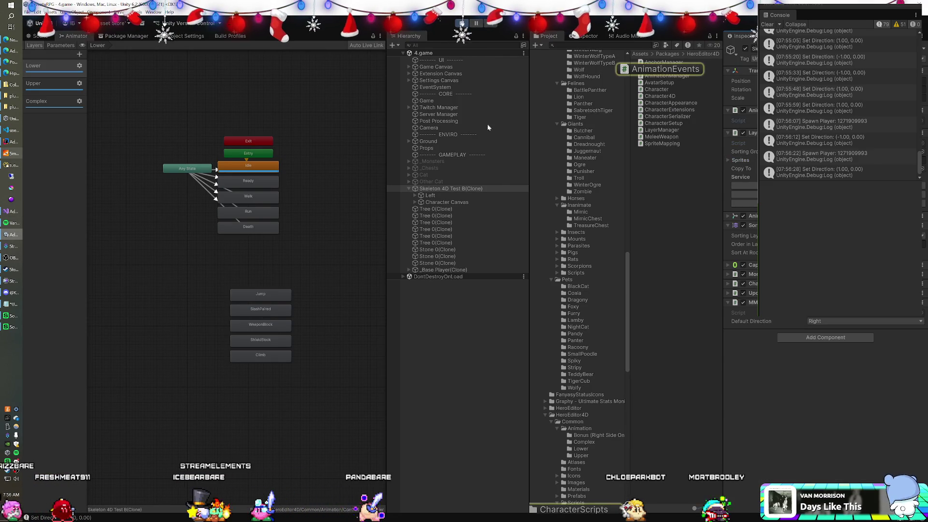
key(alt+Tab)
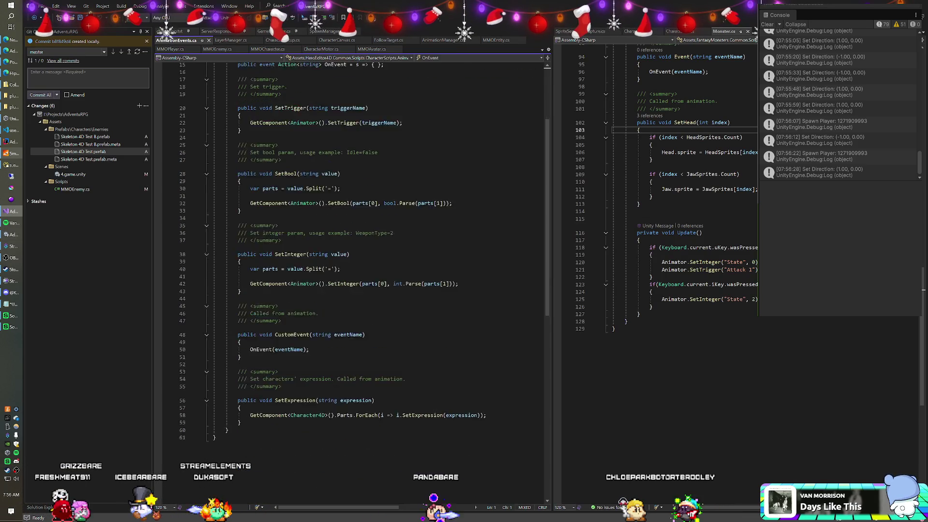
Open the Monster script in Visual Studio from the skeleton's Monster component.
scroll(353, 280, down, 2)
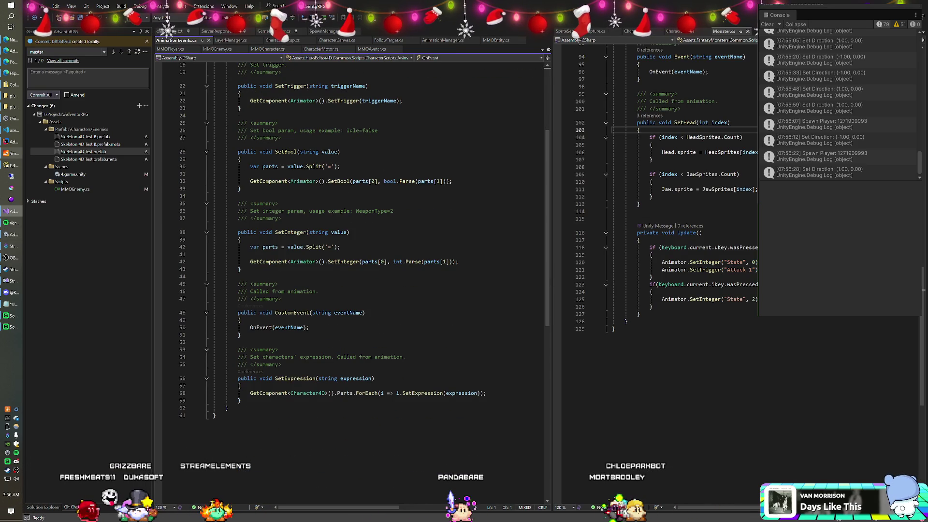
scroll(353, 281, up, 6)
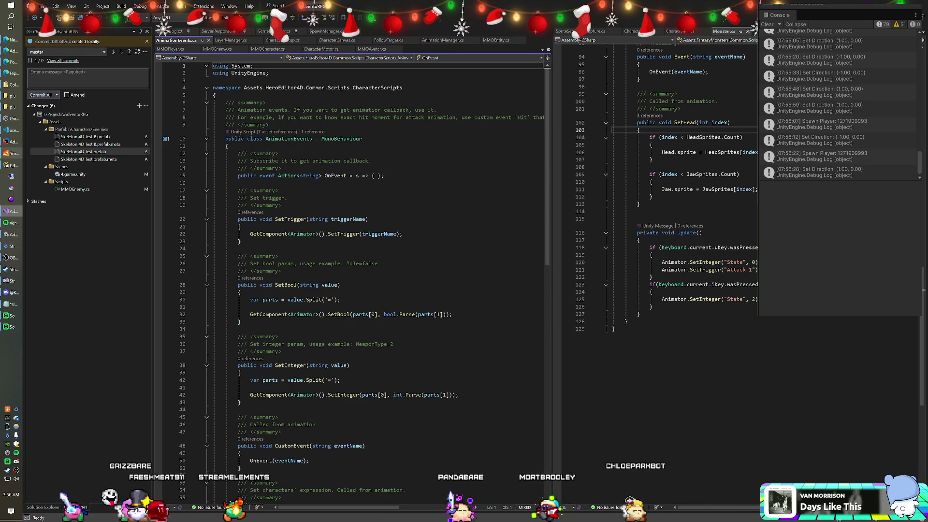
key(alt+Tab)
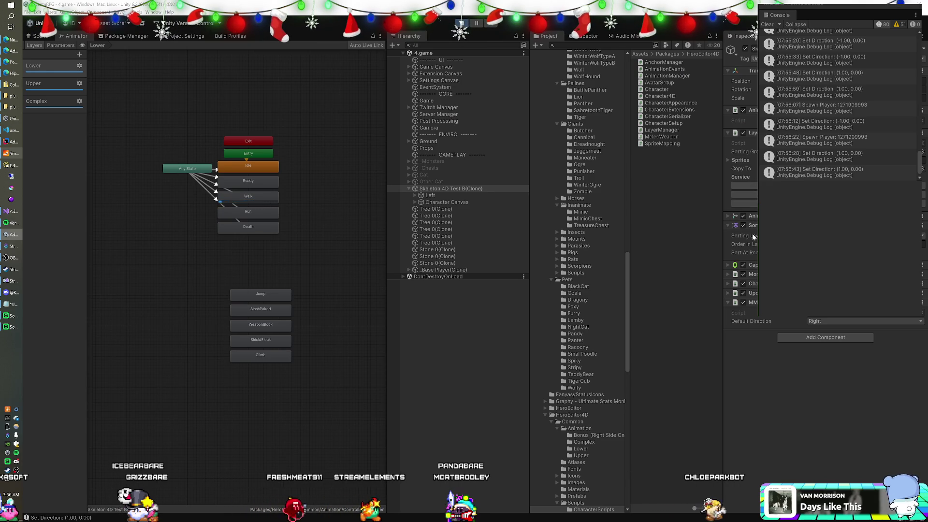
click(728, 275)
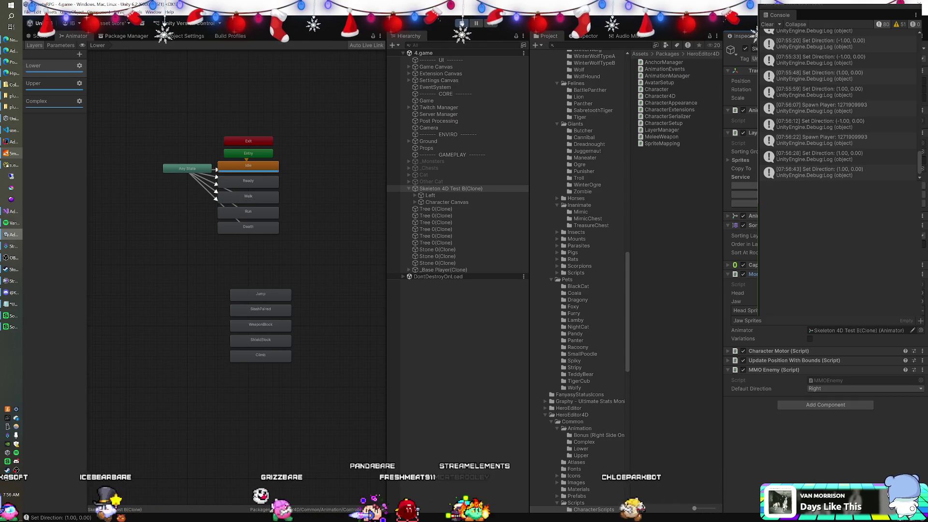
double_click(769, 284)
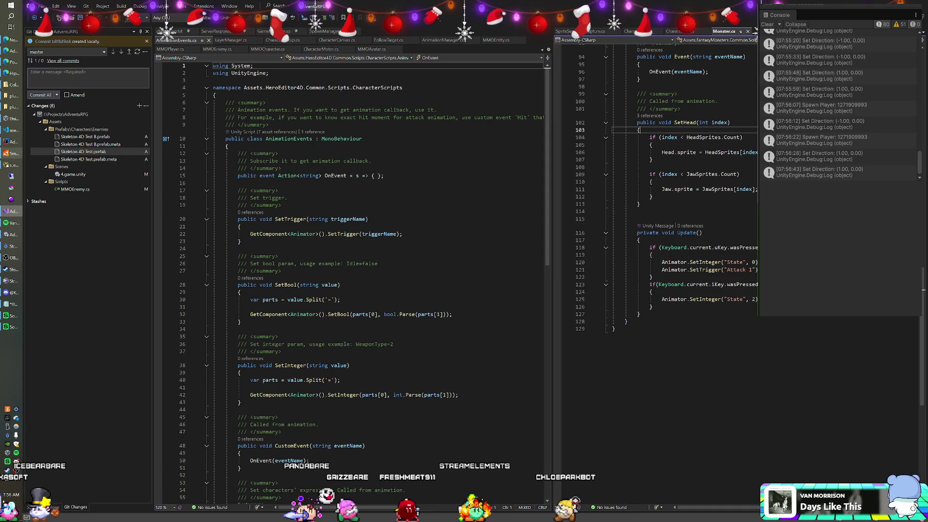
Read Monster.cs upward from the OnEvent declaration on line 15 to the class header.
click(383, 176)
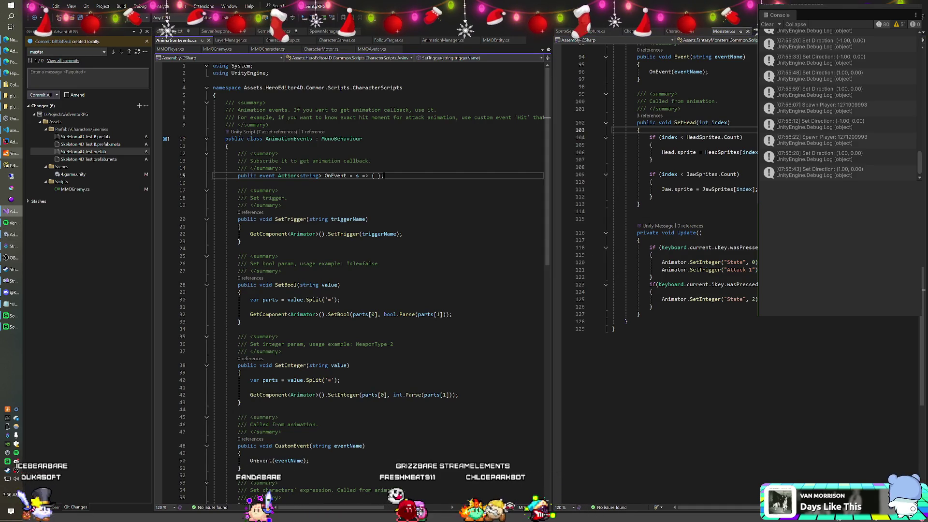
scroll(676, 193, up, 3)
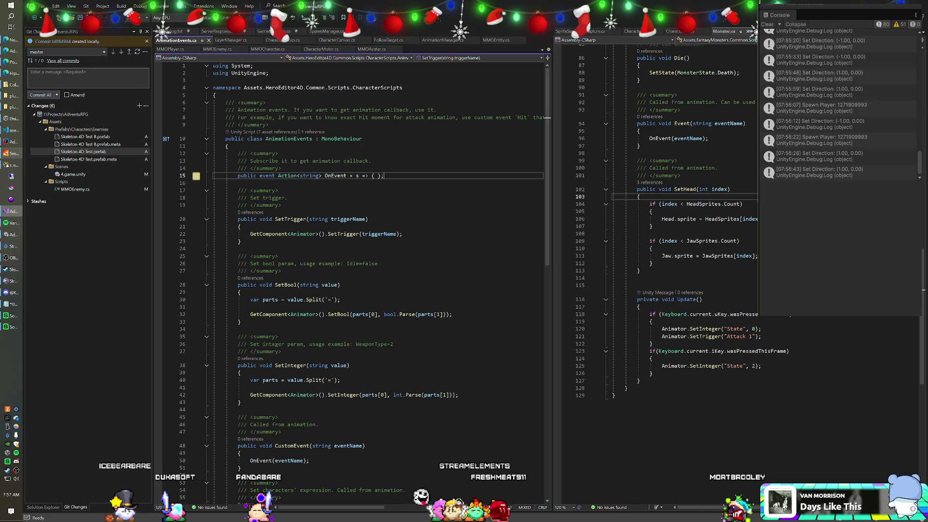
scroll(676, 241, up, 6)
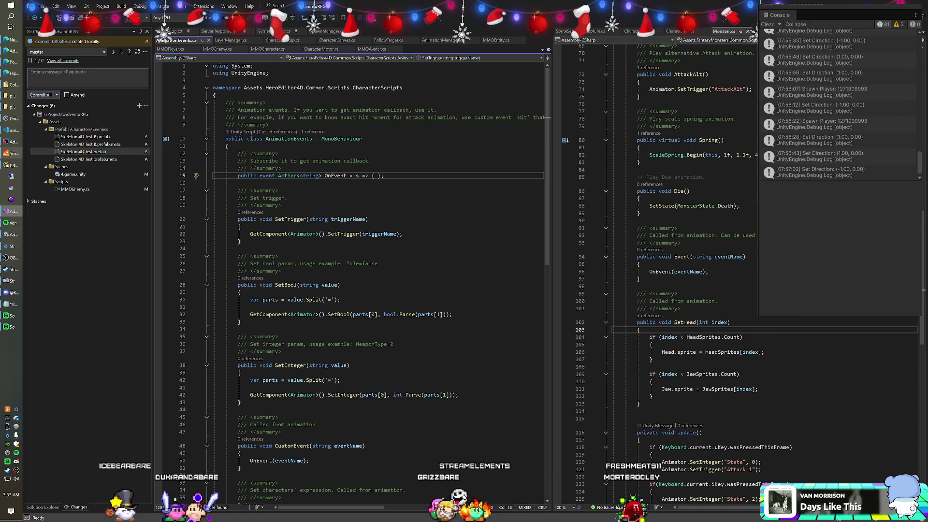
scroll(676, 242, up, 1)
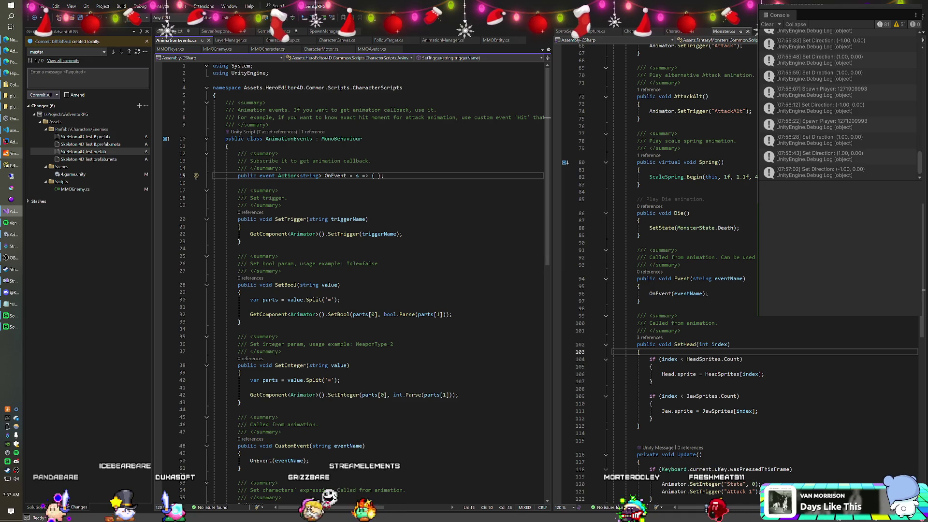
mouse_move(692, 295)
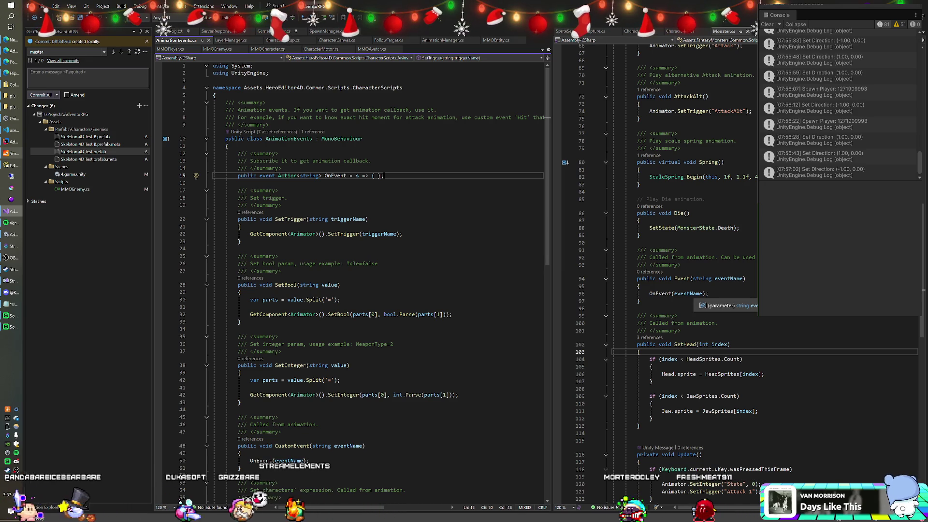
scroll(691, 290, up, 3)
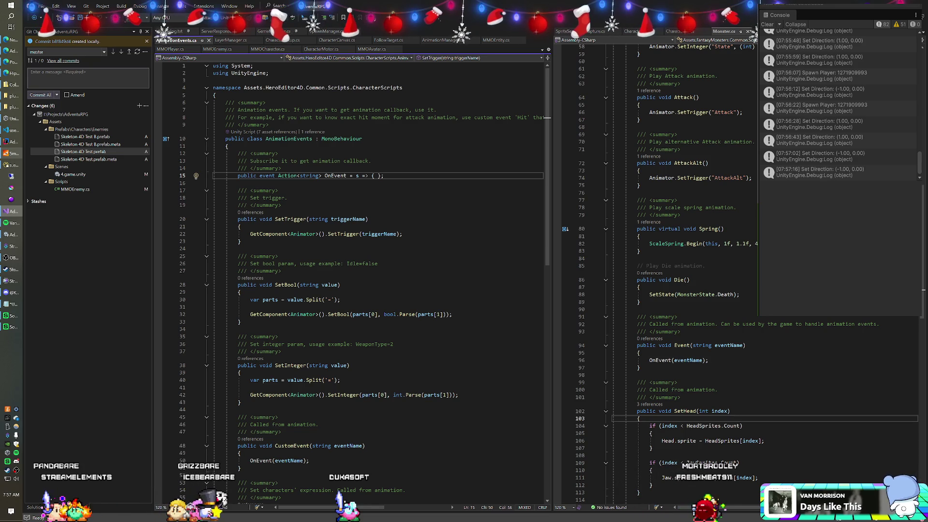
scroll(692, 290, up, 9)
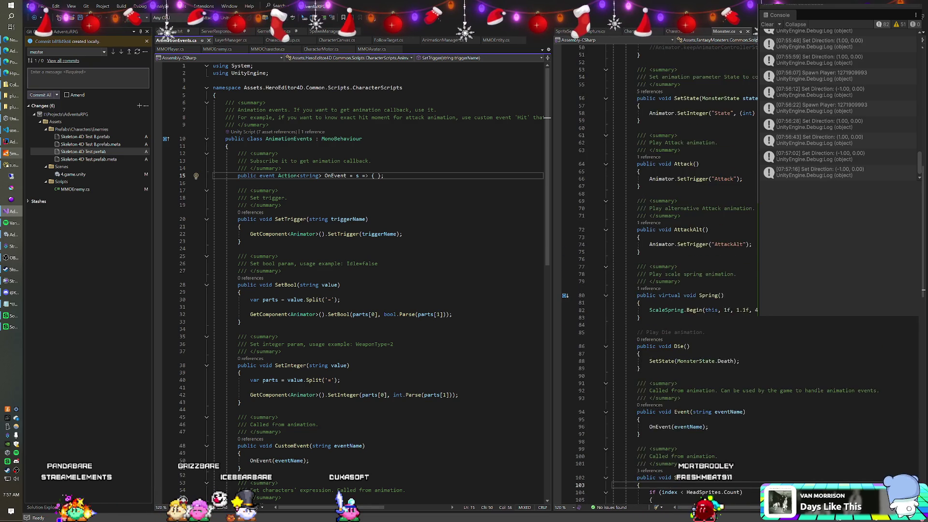
scroll(657, 270, up, 3)
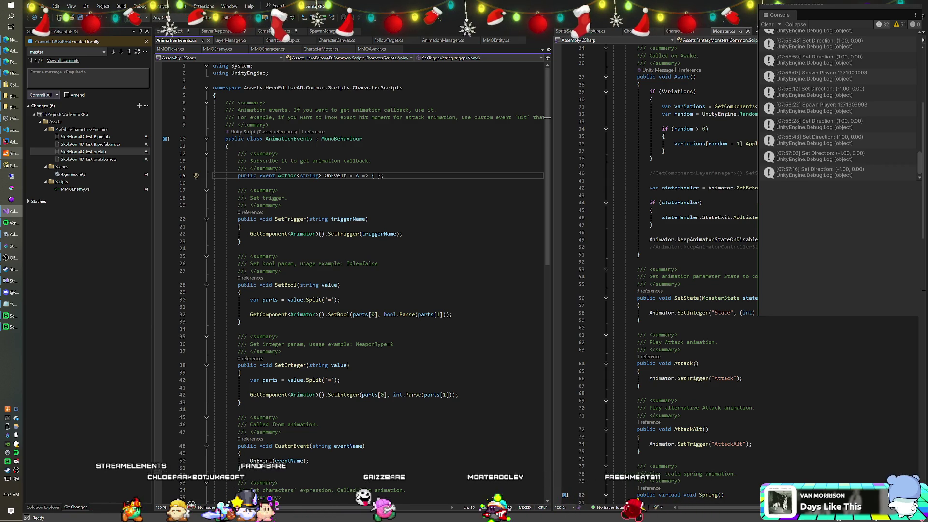
scroll(657, 271, up, 2)
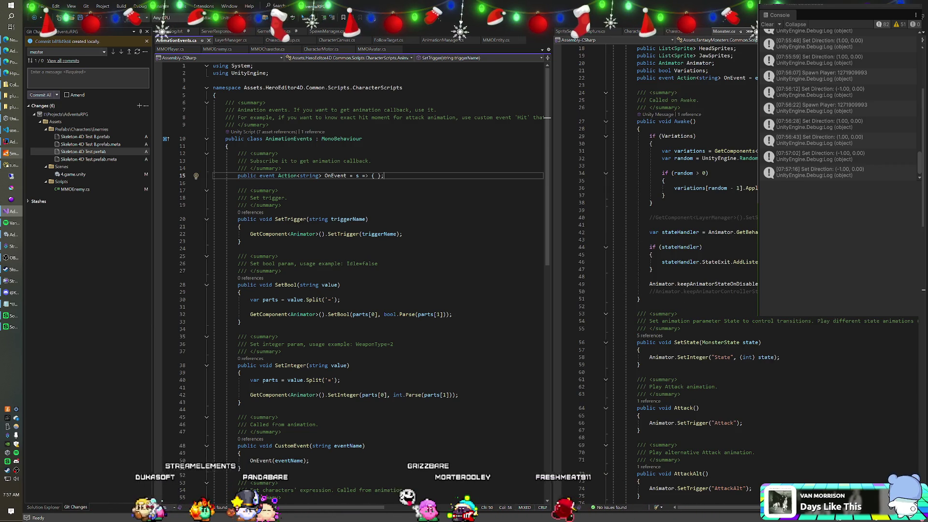
scroll(657, 271, up, 3)
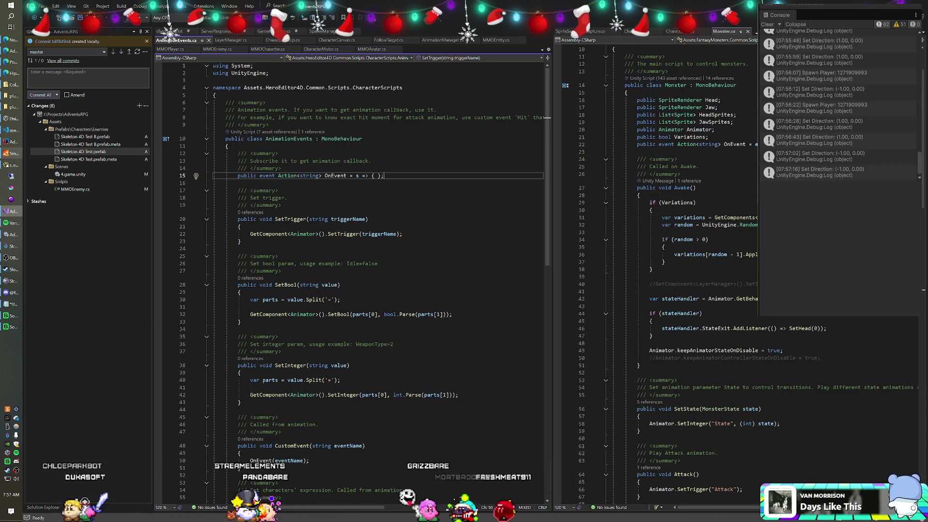
key(alt+Tab)
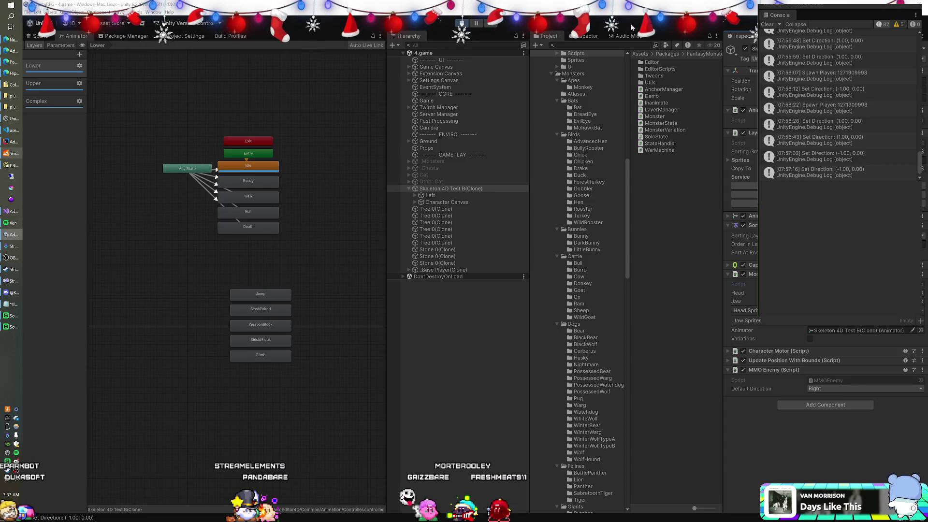
In the Upper layer, check the empty IdleU clip, then open WalkU at frame 11.
click(40, 86)
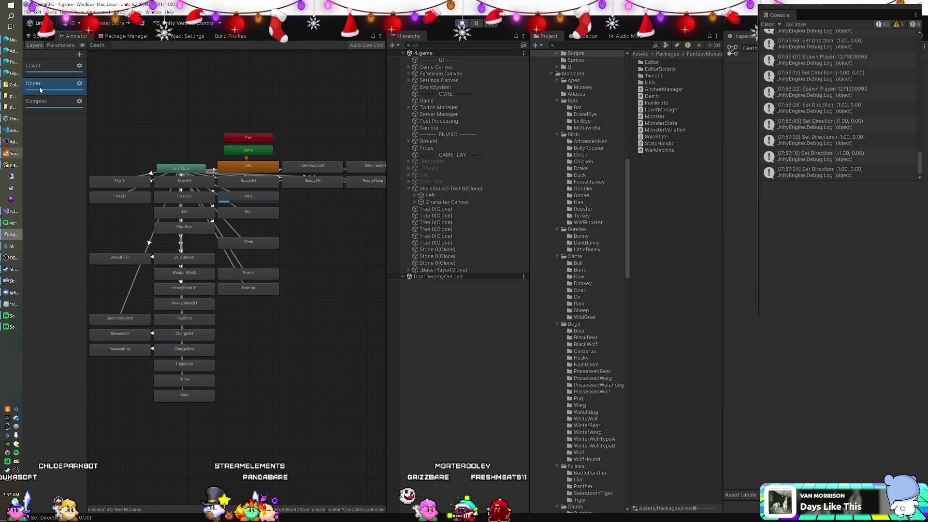
double_click(248, 166)
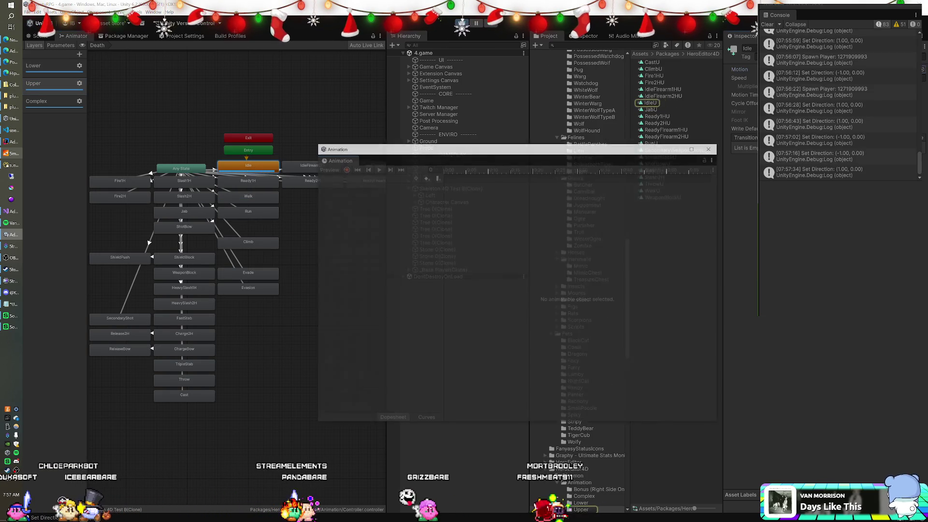
click(709, 148)
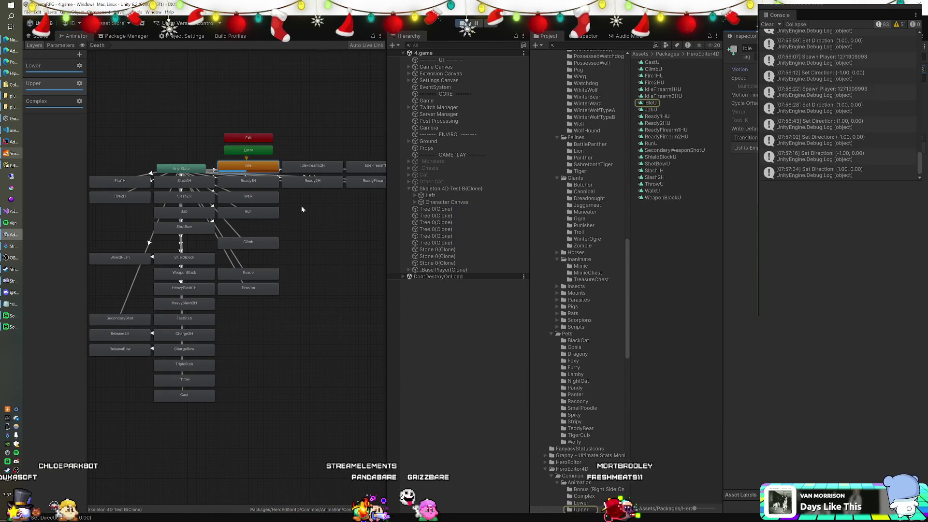
click(230, 194)
double_click(652, 190)
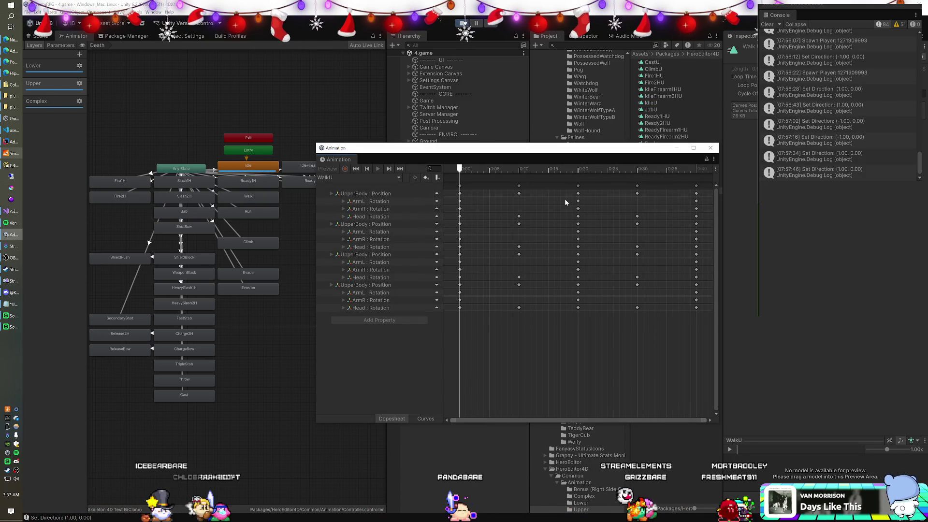
click(519, 186)
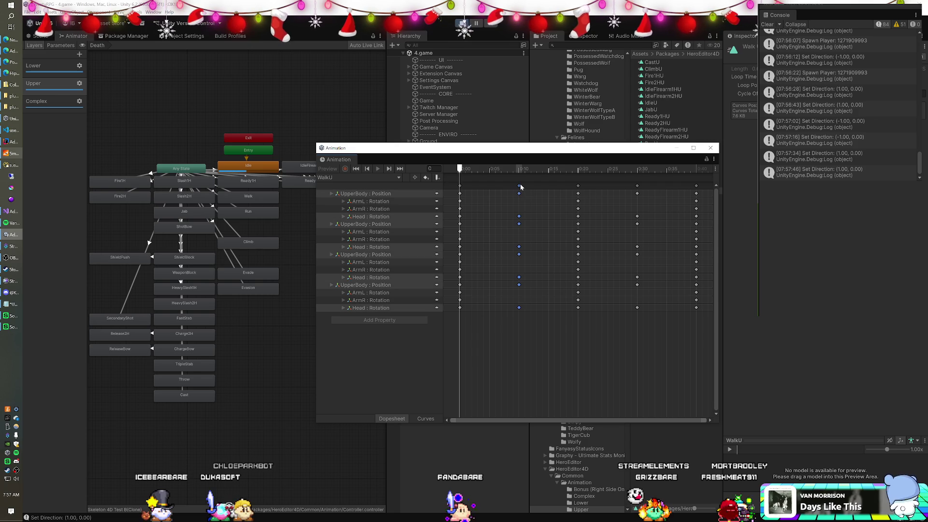
mouse_move(505, 169)
mouse_down()
mouse_move(731, 188)
mouse_move(578, 197)
mouse_up()
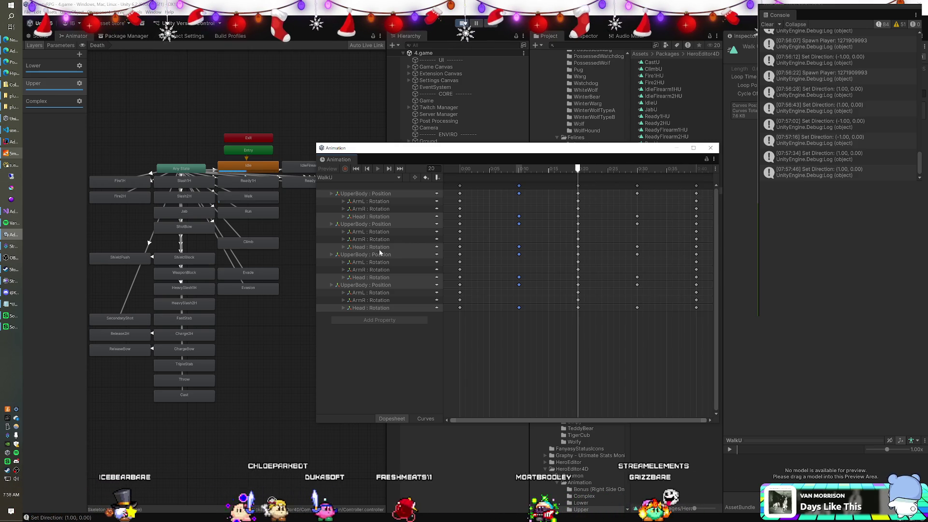
Expand the ArmL, ArmR and Head rotation tracks of WalkU's three groups.
click(343, 308)
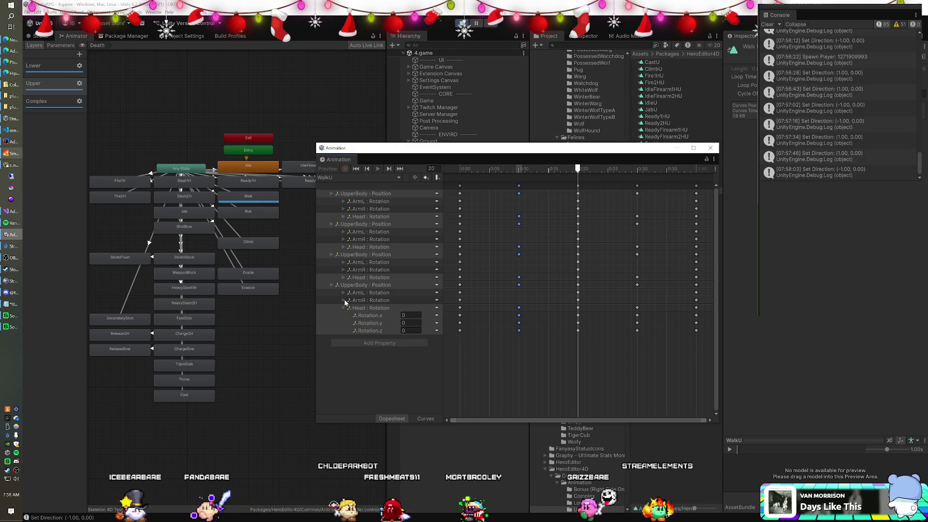
click(344, 300)
click(344, 293)
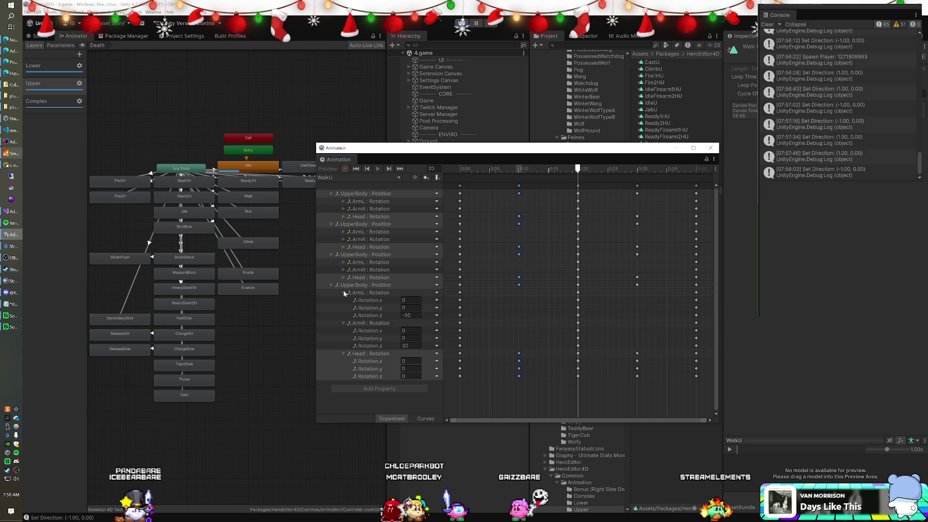
click(345, 278)
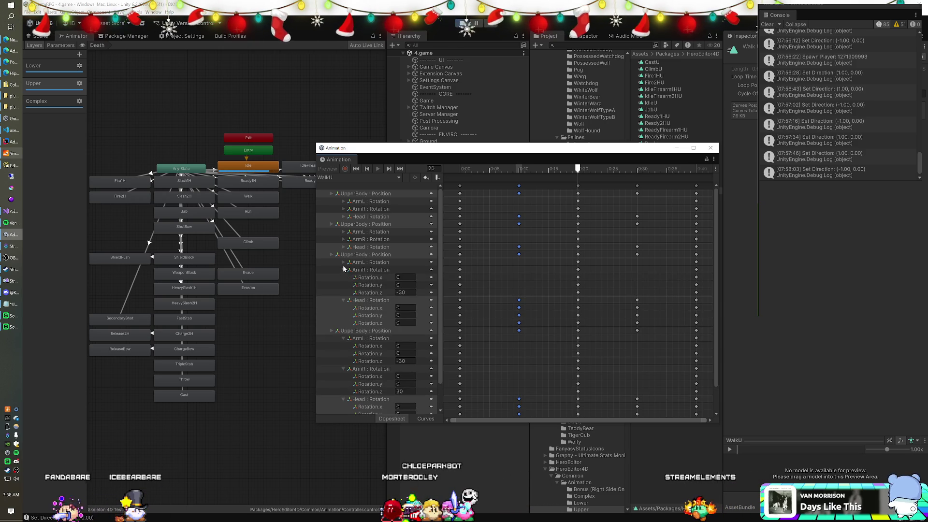
click(344, 264)
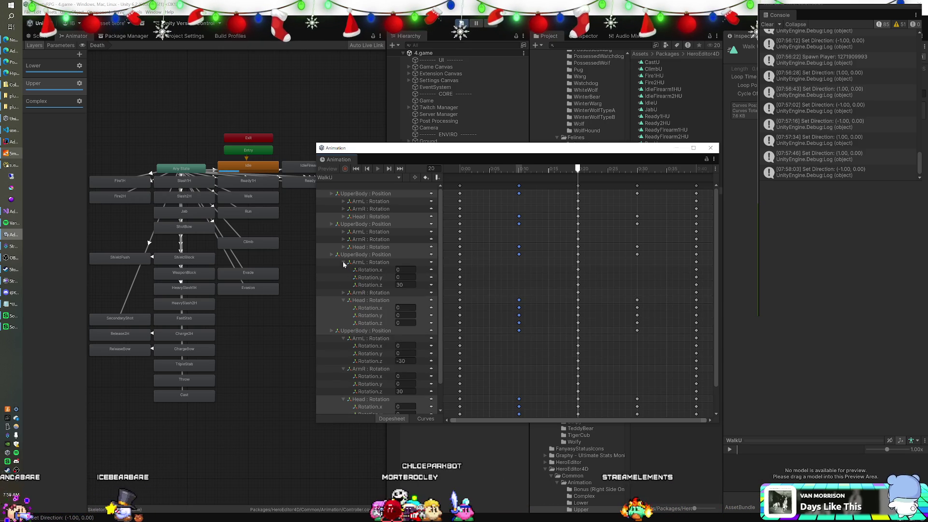
click(344, 293)
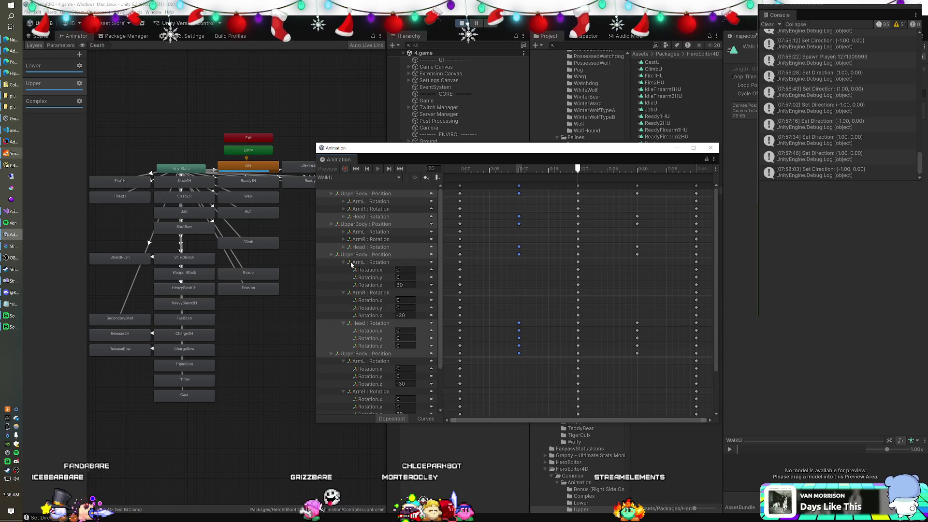
click(344, 247)
click(344, 240)
click(343, 232)
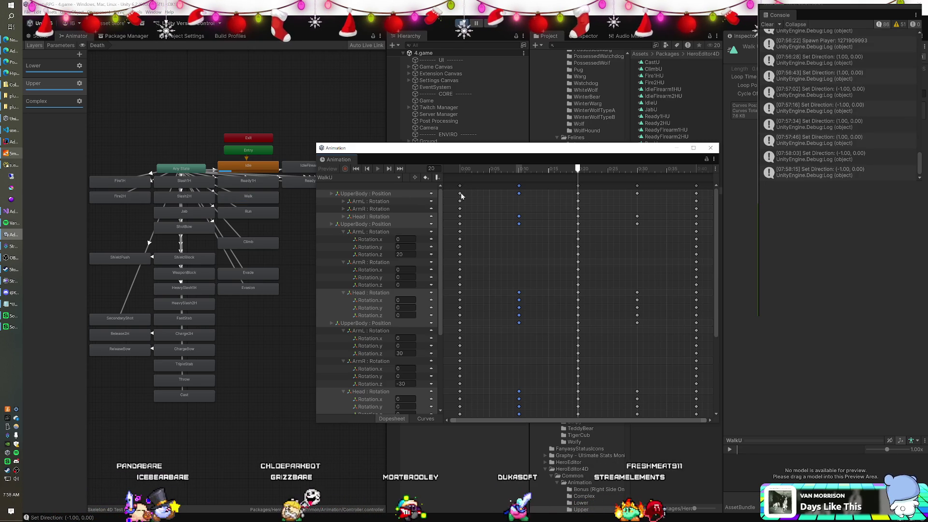
scroll(629, 276, down, 2)
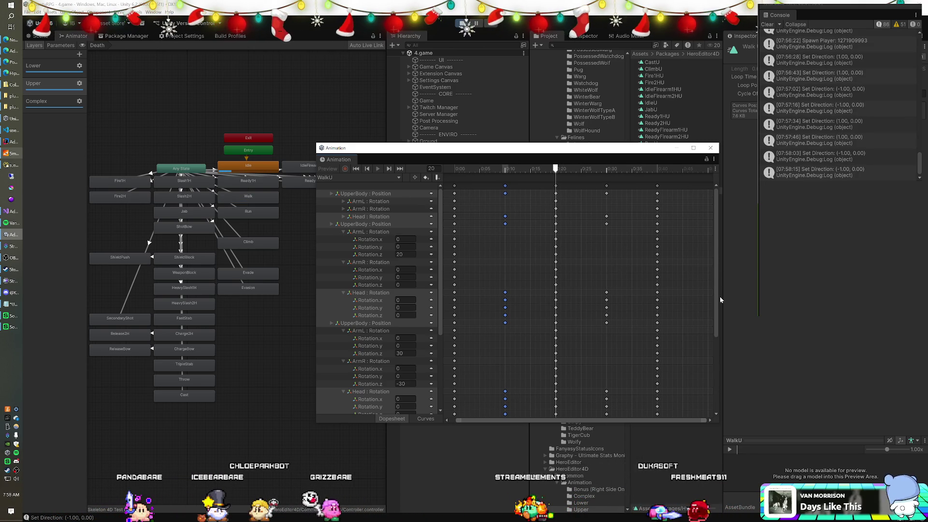
mouse_move(715, 296)
mouse_down()
mouse_move(713, 370)
mouse_move(723, 279)
mouse_up()
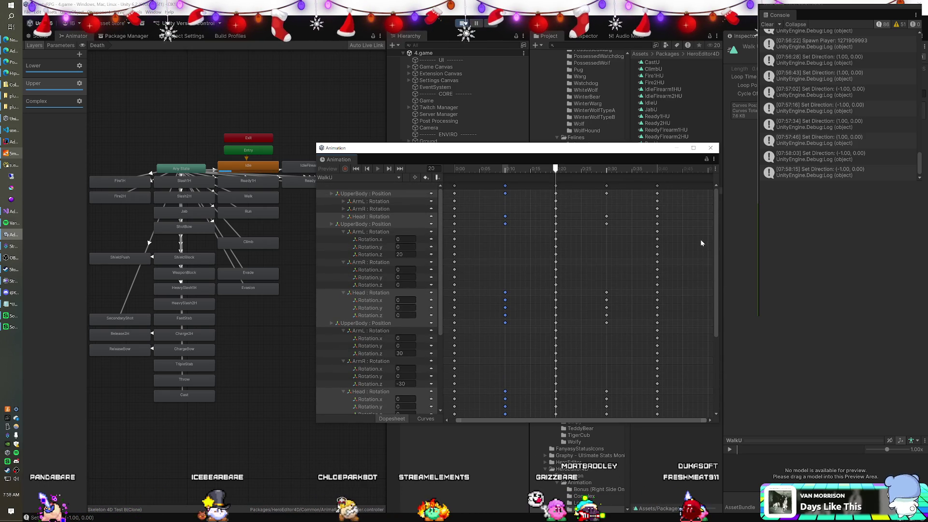
Close the WalkU timeline, stop play mode, and switch to Visual Studio.
click(711, 148)
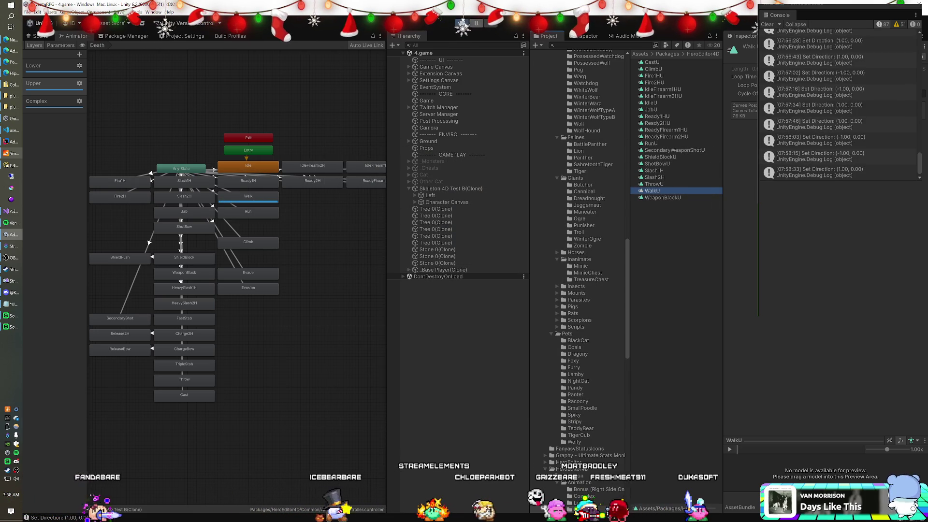
click(462, 23)
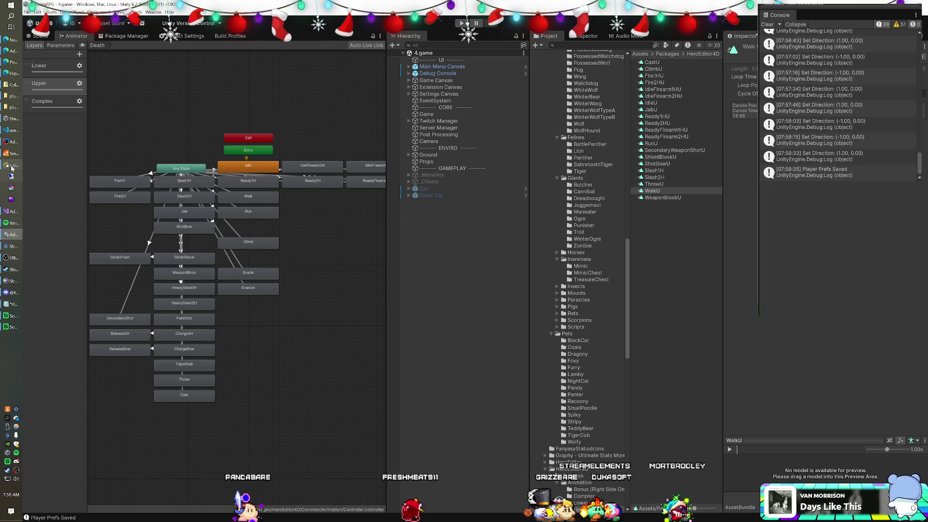
click(6, 212)
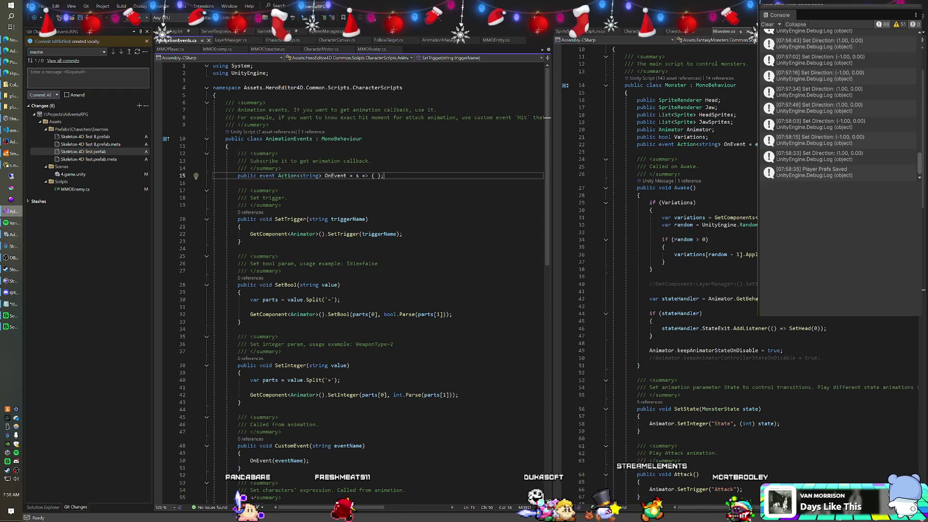
Comment out OnEvent(eventName); on line 96 of Monster.cs and save the script.
scroll(676, 290, down, 12)
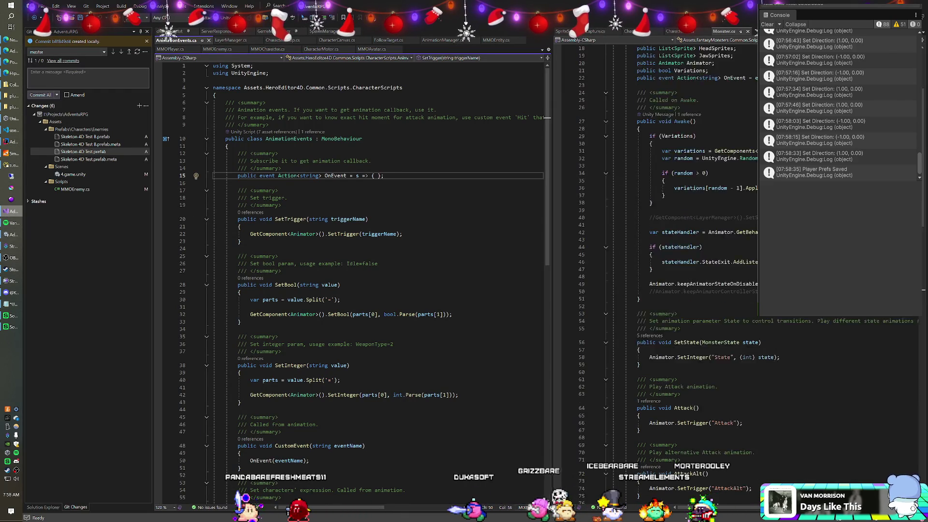
scroll(677, 290, down, 5)
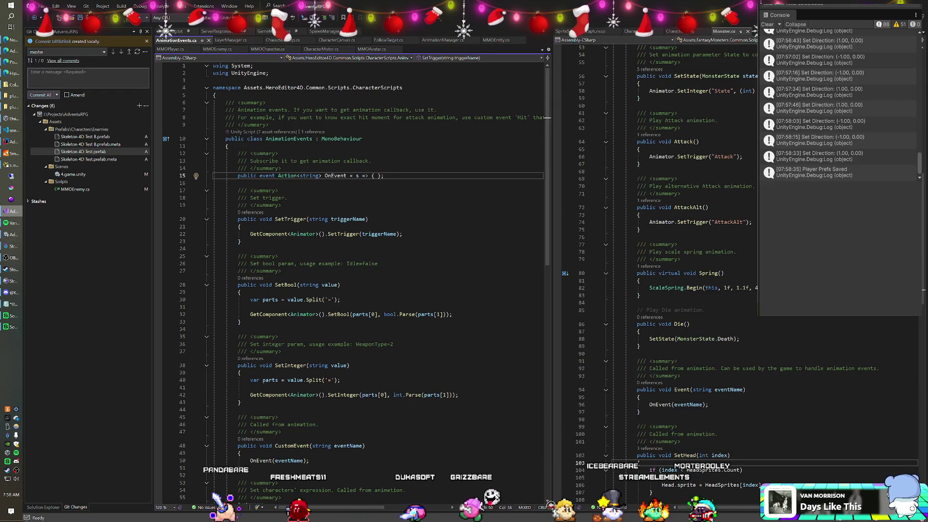
click(643, 396)
click(649, 338)
text(//)
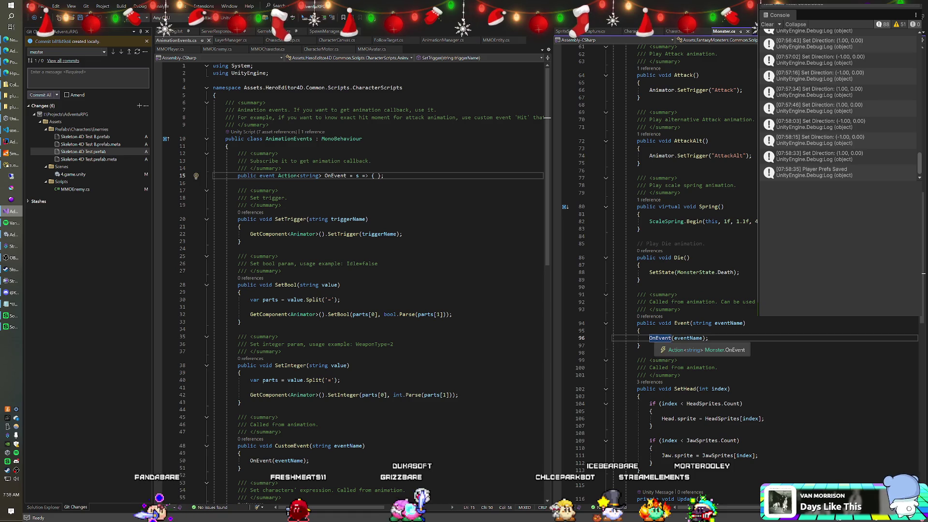
key(ctrl+s)
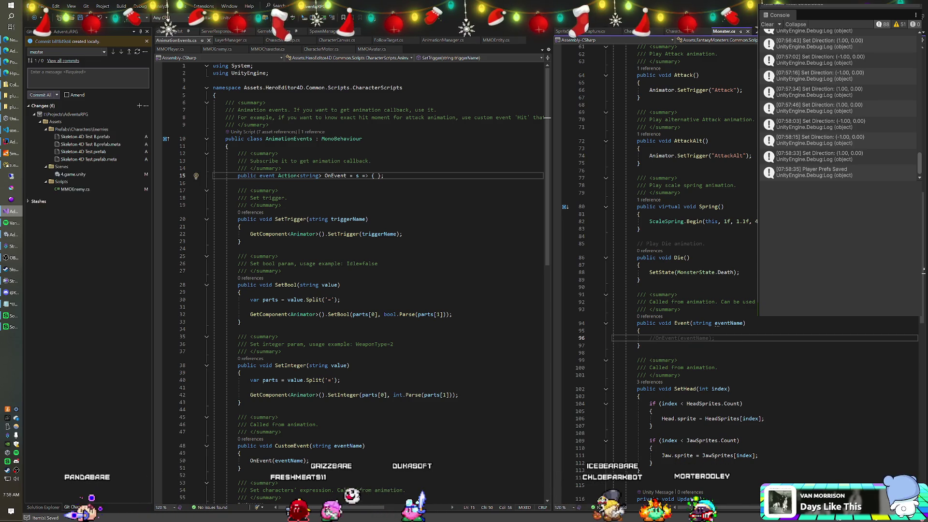
key(alt+Tab)
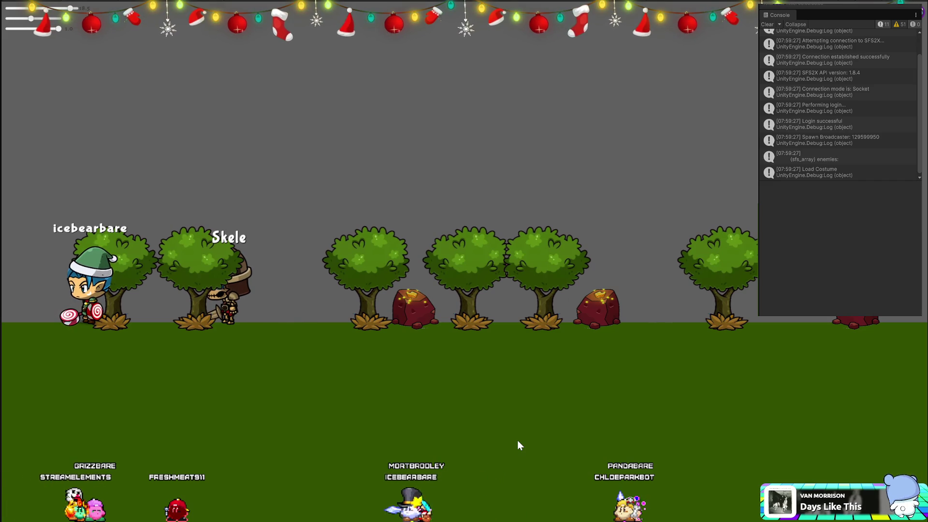
Walk the player right with the Right arrow key toward the skeleton enemy.
key(Right)
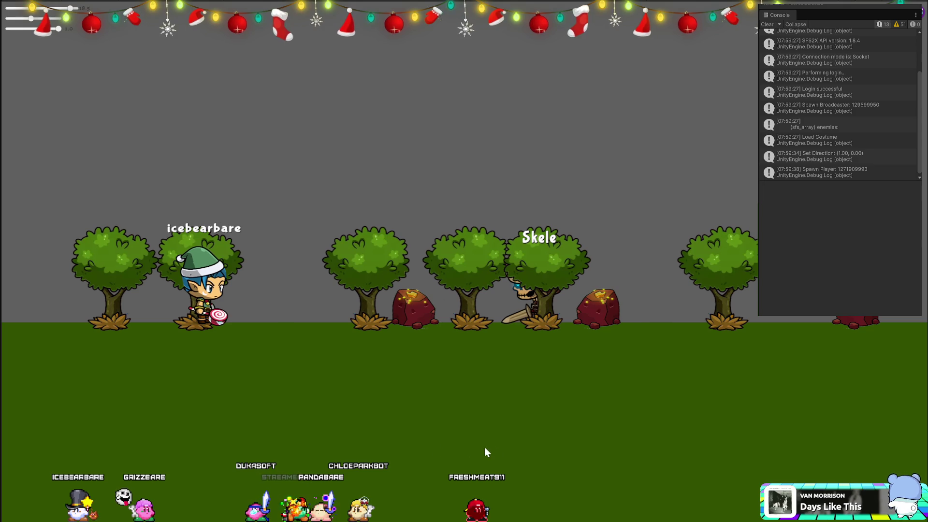
key(Right)
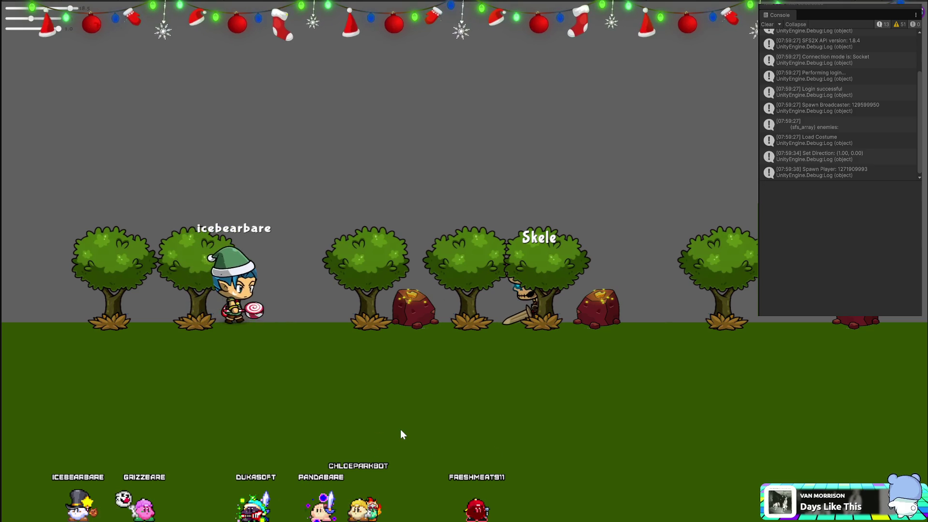
key(Right)
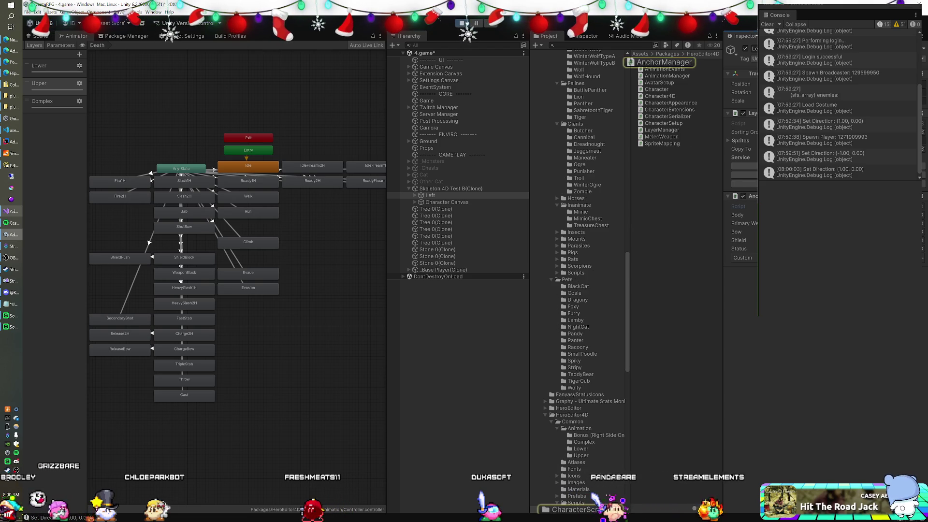
Open LayerManager.cs in Visual Studio from Unity's Project panel.
key(alt+Tab)
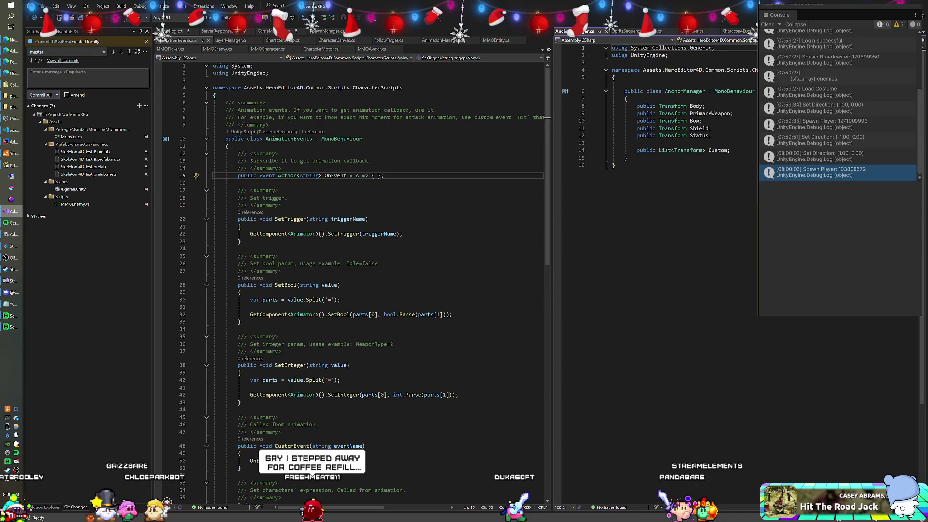
key(alt+Tab)
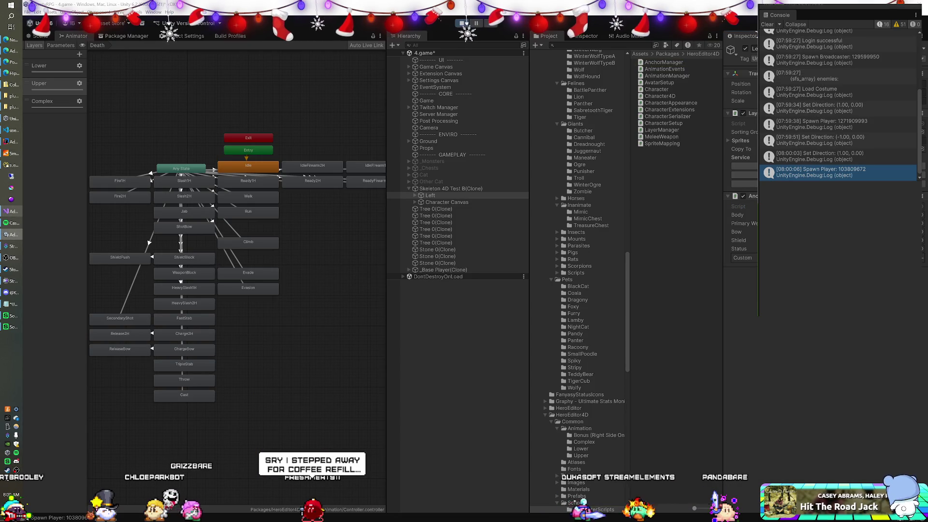
double_click(661, 129)
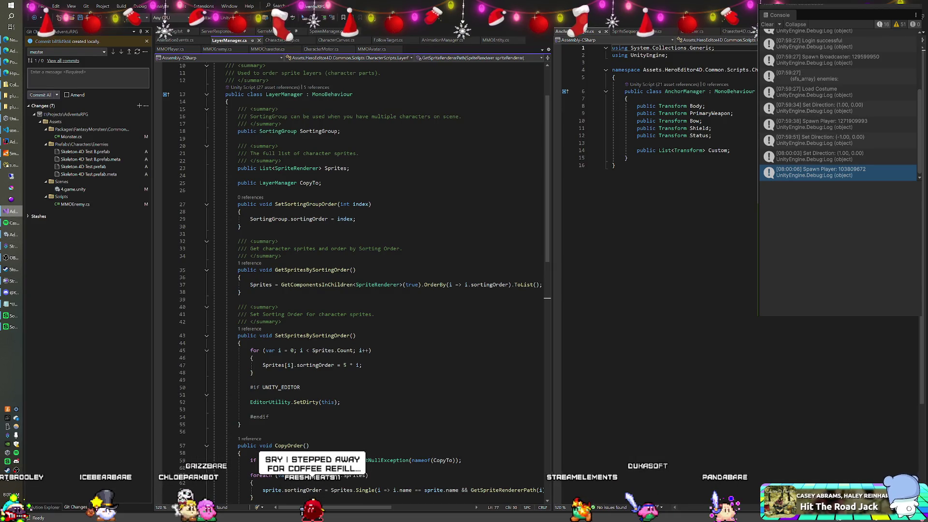
scroll(353, 281, up, 2)
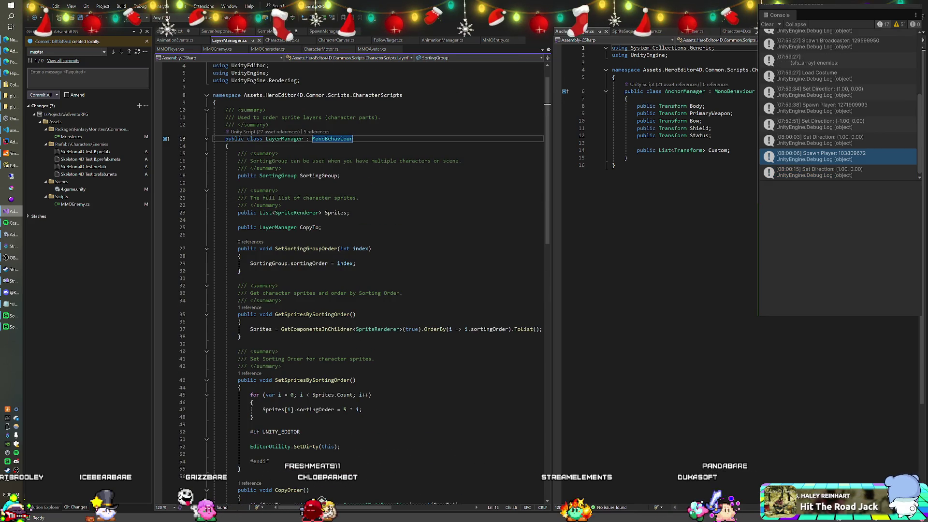
Search LayerManager.cs for 'scale' and scroll through the script.
key(ctrl+f)
text(scale)
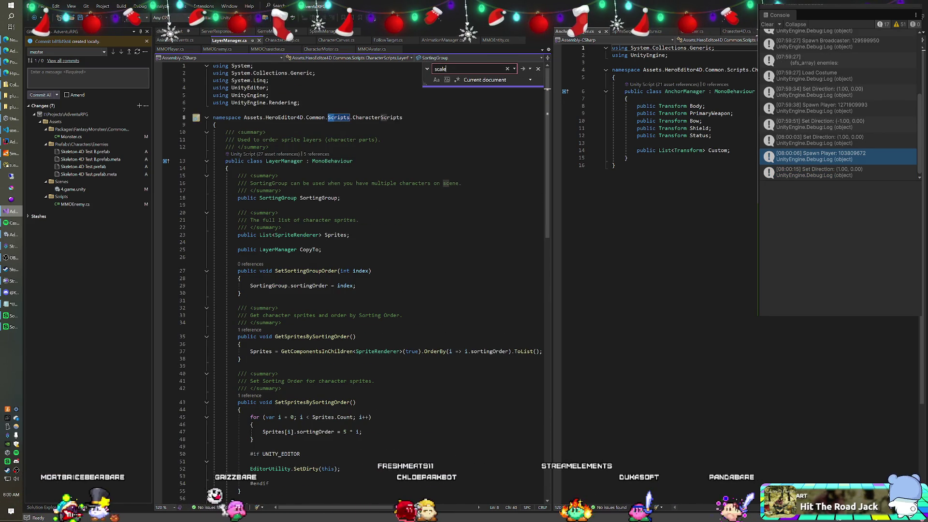
scroll(353, 286, down, 4)
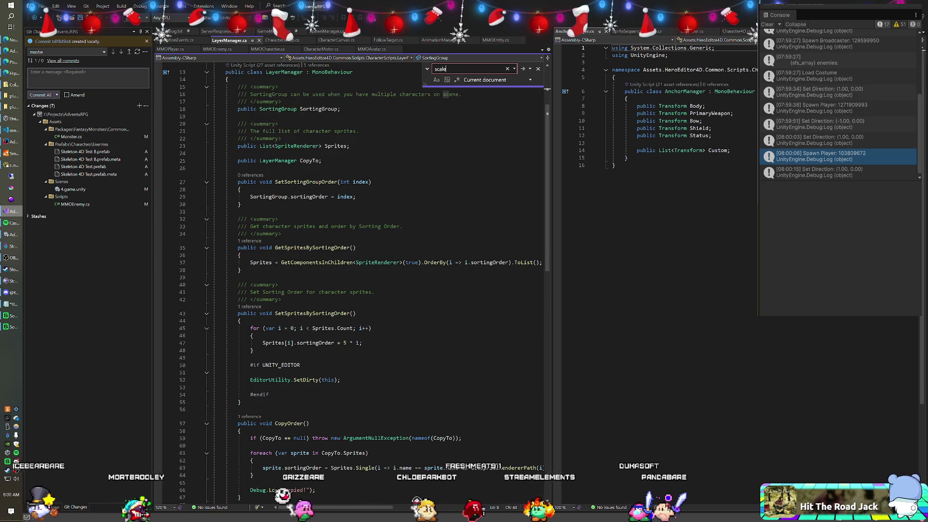
scroll(353, 285, down, 3)
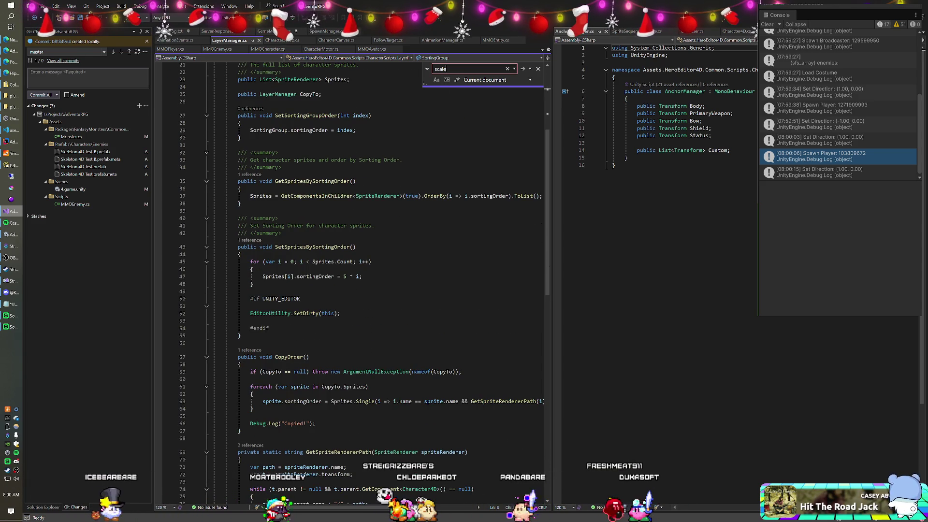
scroll(352, 285, down, 4)
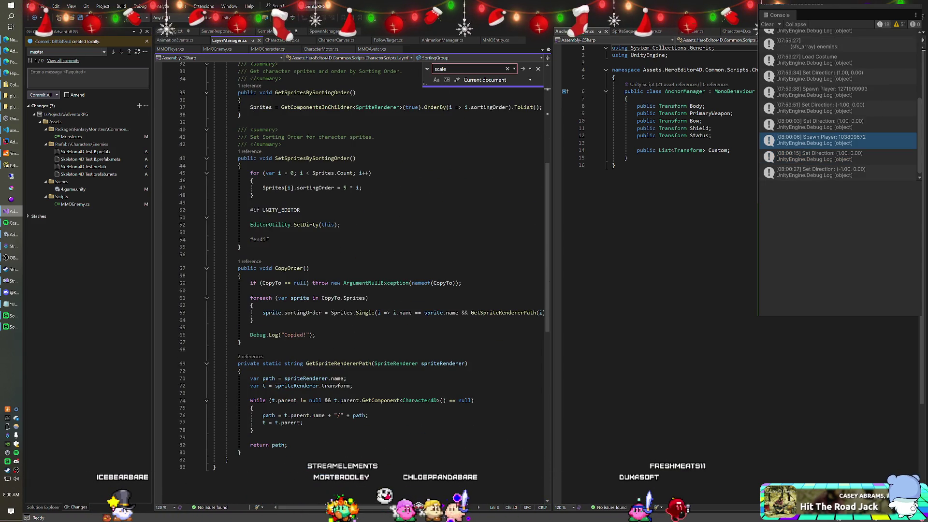
scroll(353, 286, down, 1)
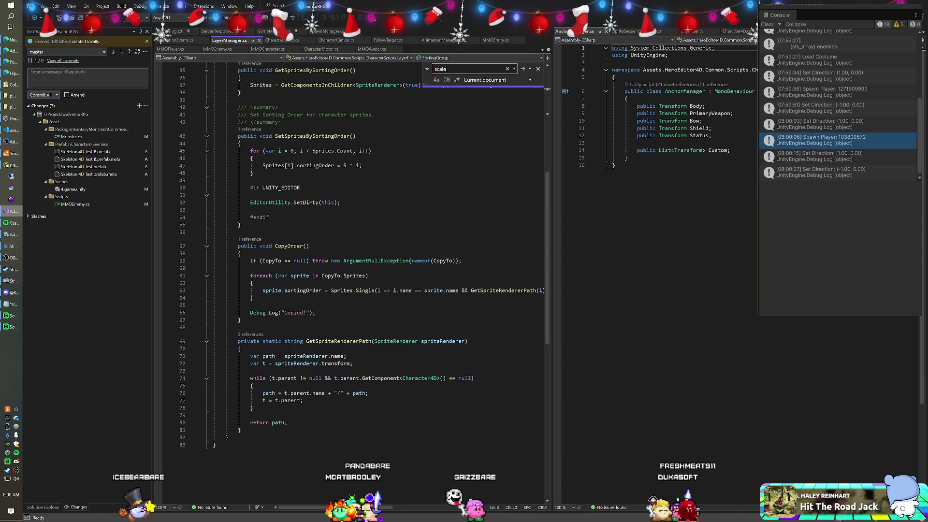
scroll(353, 285, down, 2)
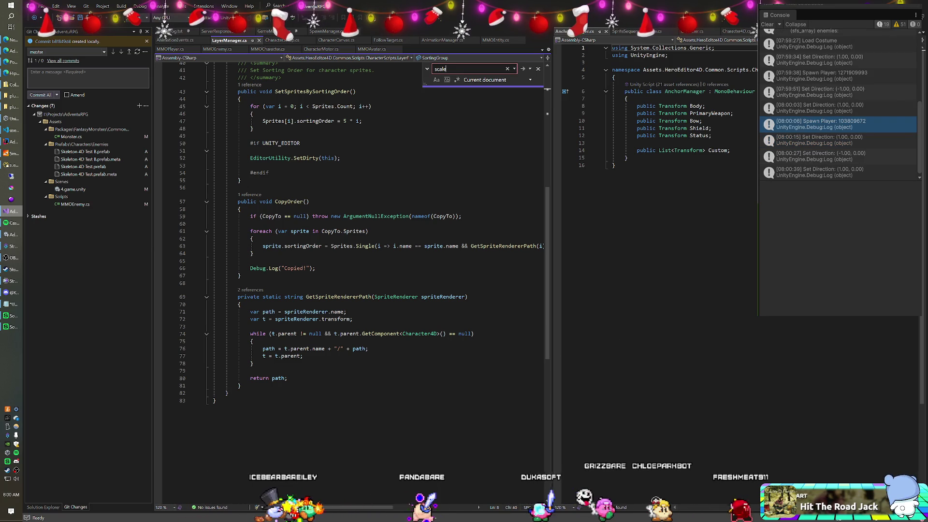
mouse_move(386, 335)
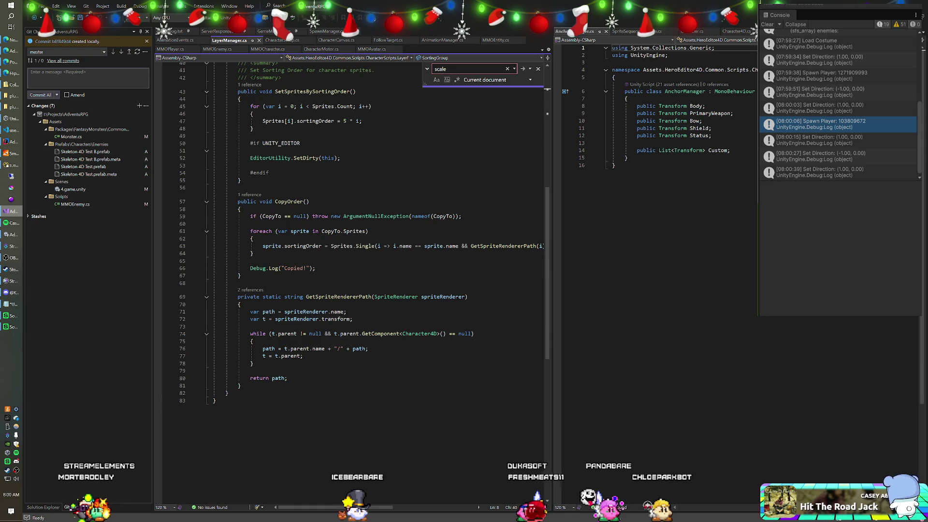
scroll(386, 333, up, 4)
scroll(352, 281, up, 7)
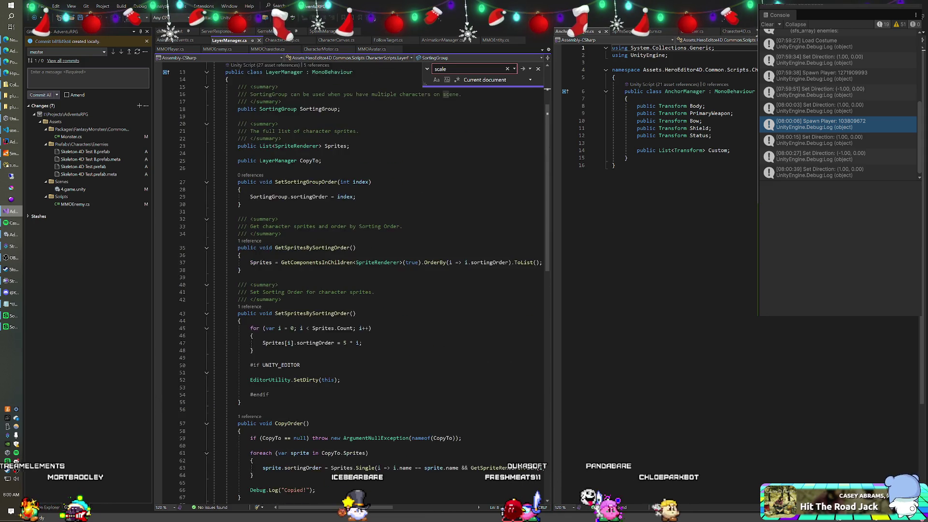
scroll(353, 280, up, 2)
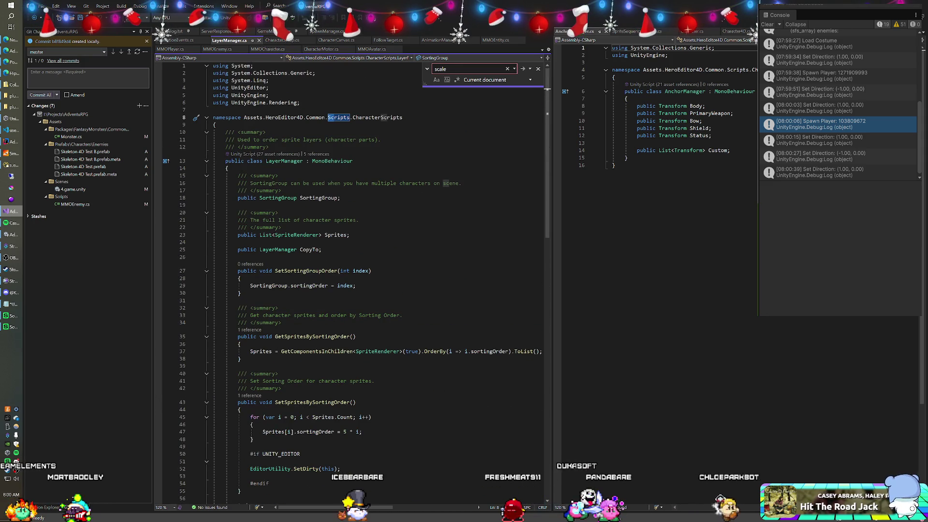
key(alt+Tab)
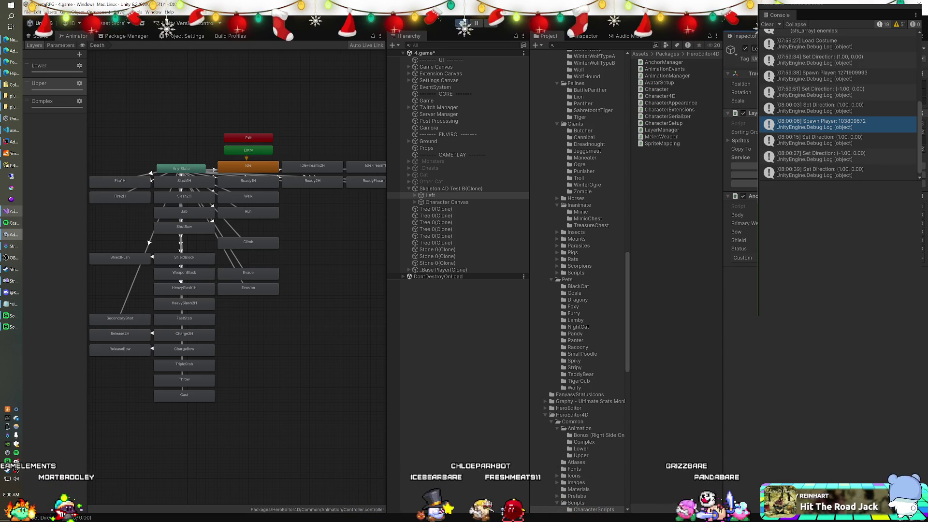
Turn the Skeleton 4D Test B(Clone) Animator off and back on while inspecting its Left child.
click(441, 189)
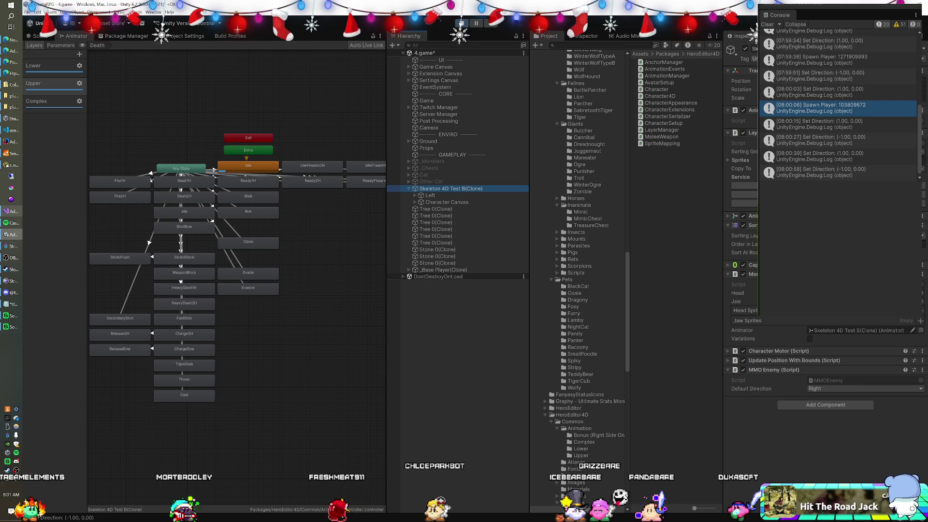
click(430, 195)
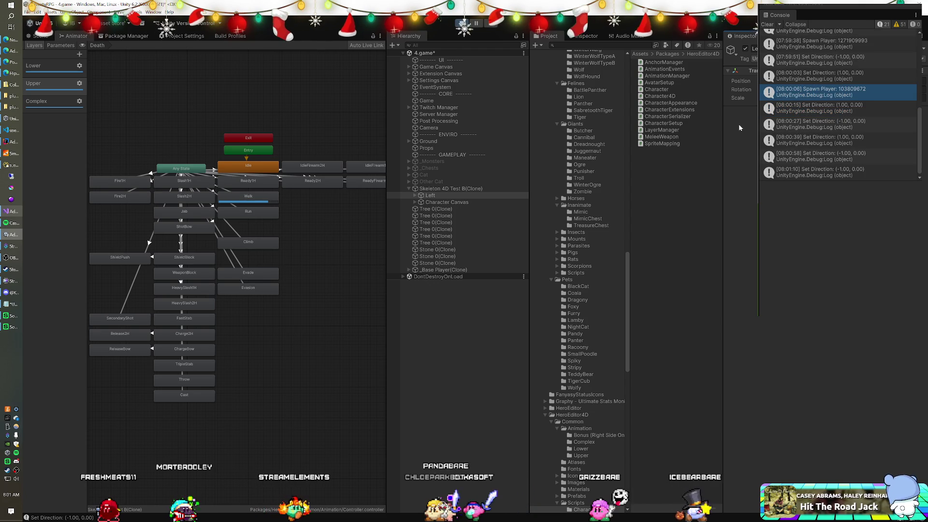
click(443, 188)
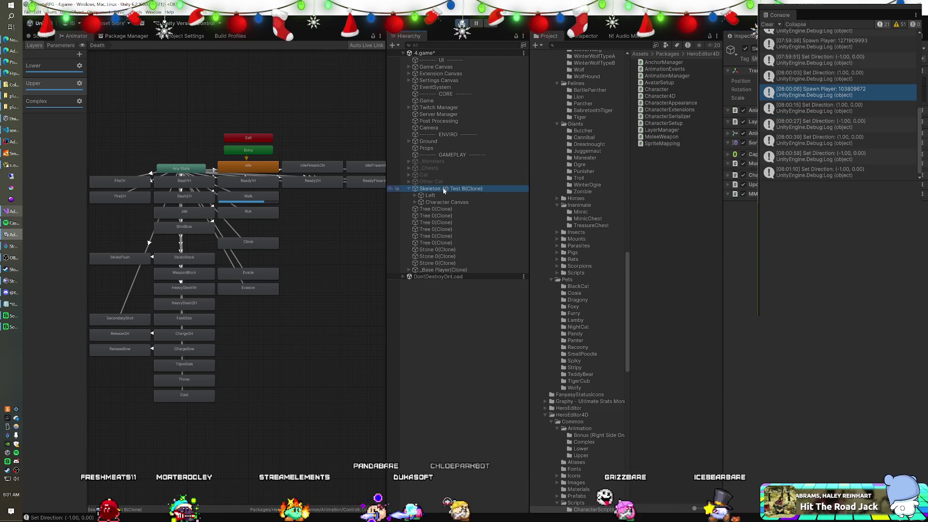
click(743, 215)
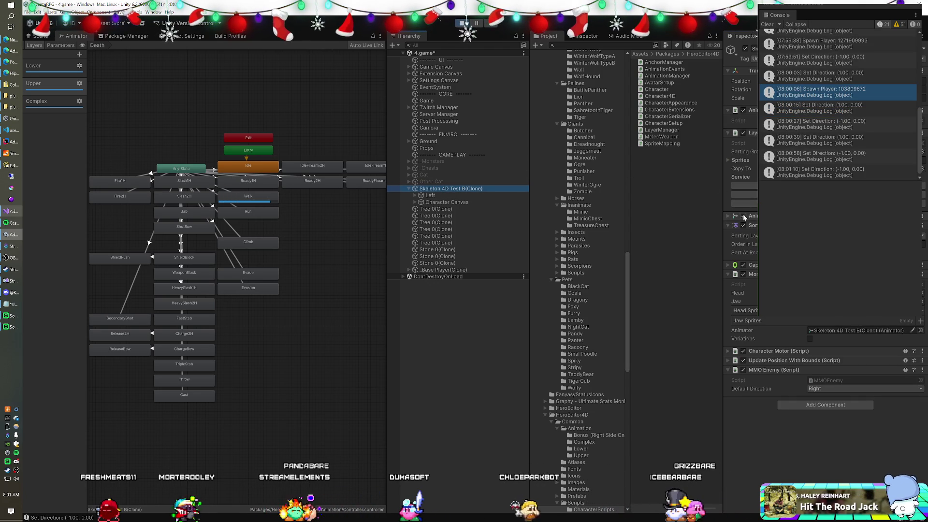
click(421, 195)
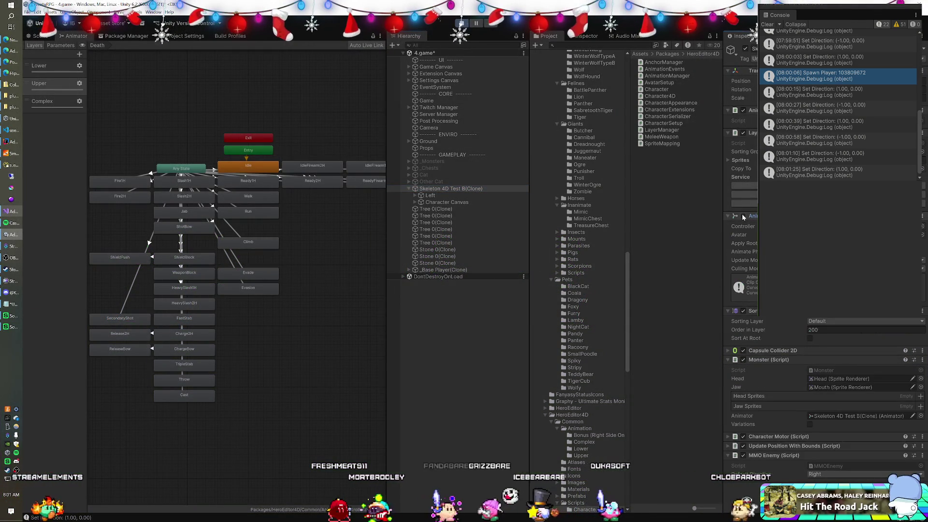
click(744, 216)
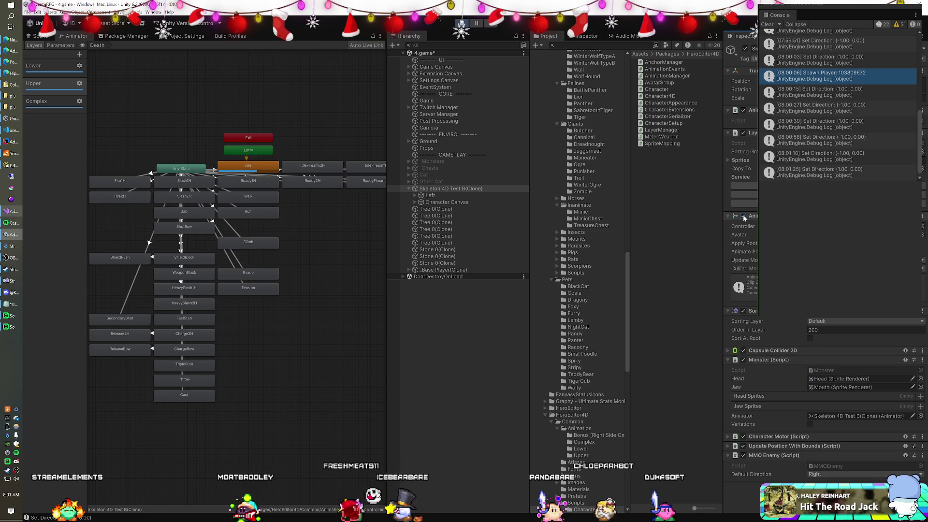
Inspect the Idle and Walk states and open the WalkU clip behind Walk.
click(277, 166)
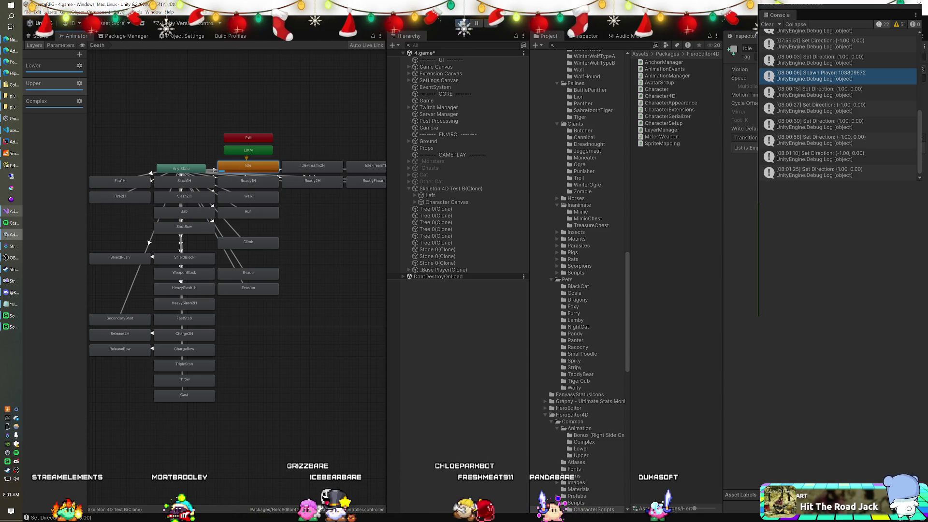
click(234, 199)
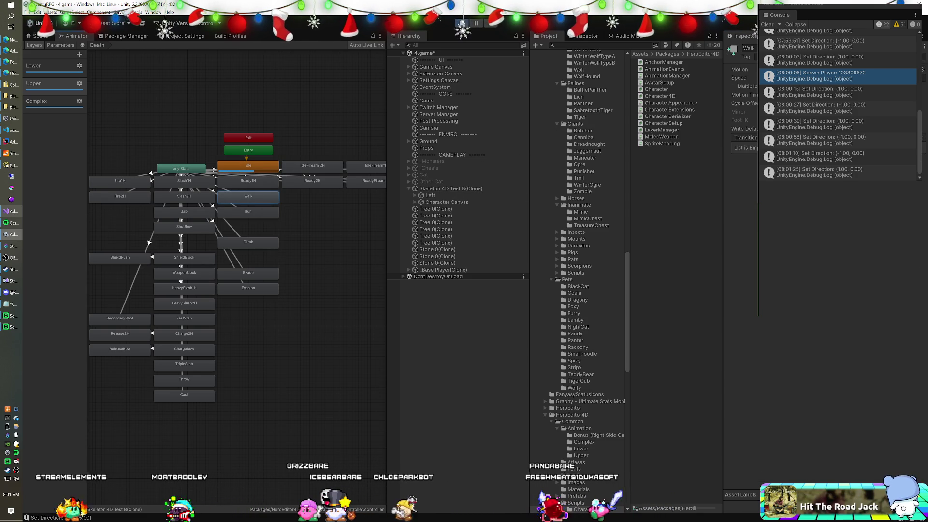
click(747, 69)
double_click(650, 190)
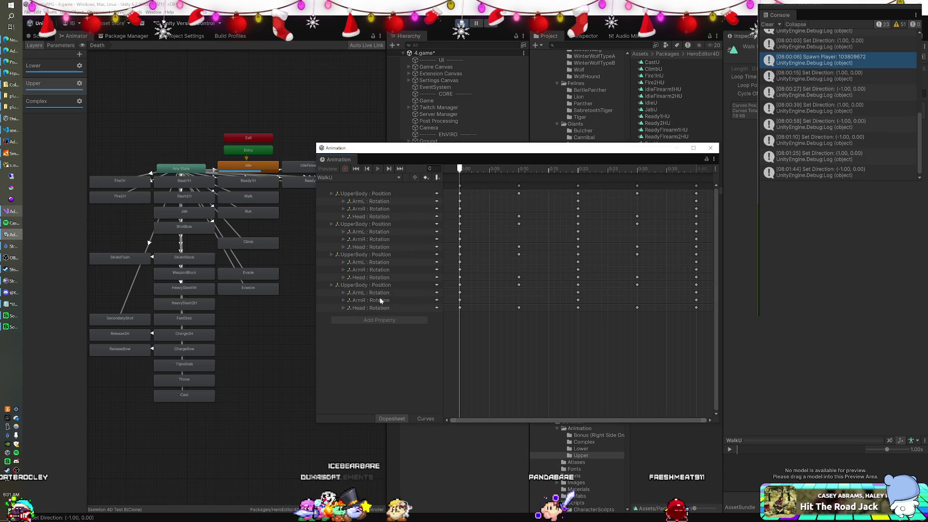
Expand ArmL, ArmR and Head rotation x/y/z rows in all three WalkU UpperBody groups.
click(343, 308)
click(344, 300)
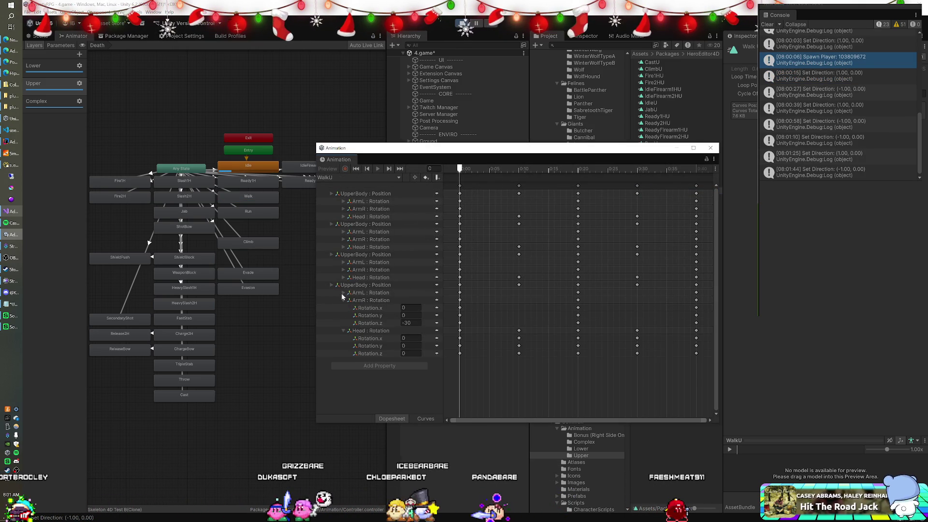
click(343, 293)
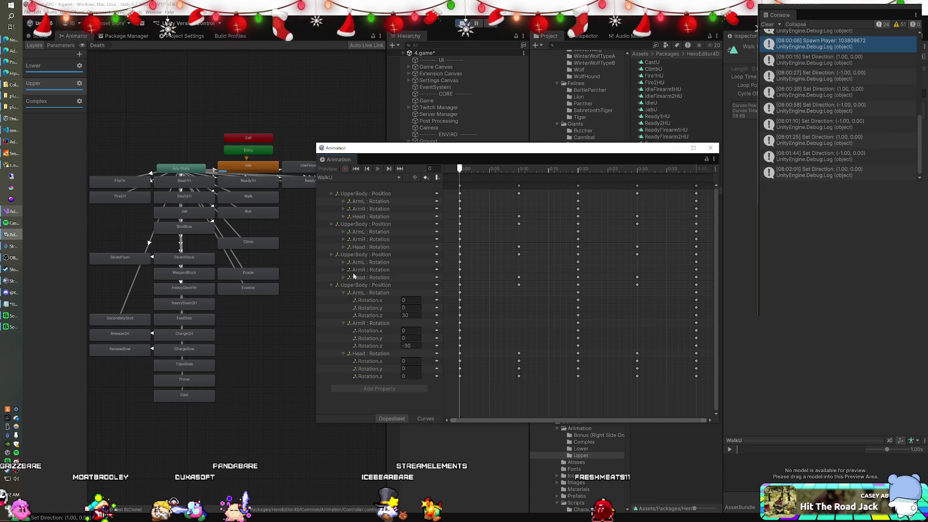
click(343, 201)
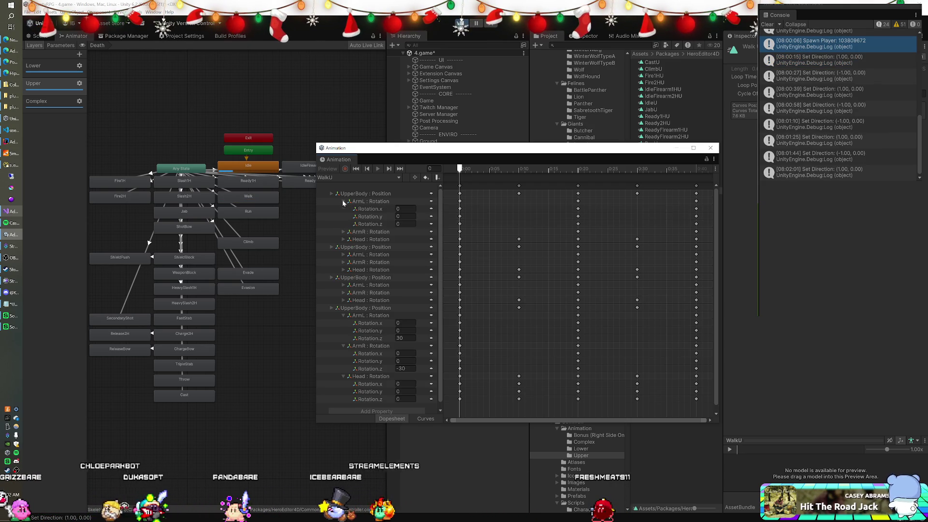
click(343, 231)
click(343, 262)
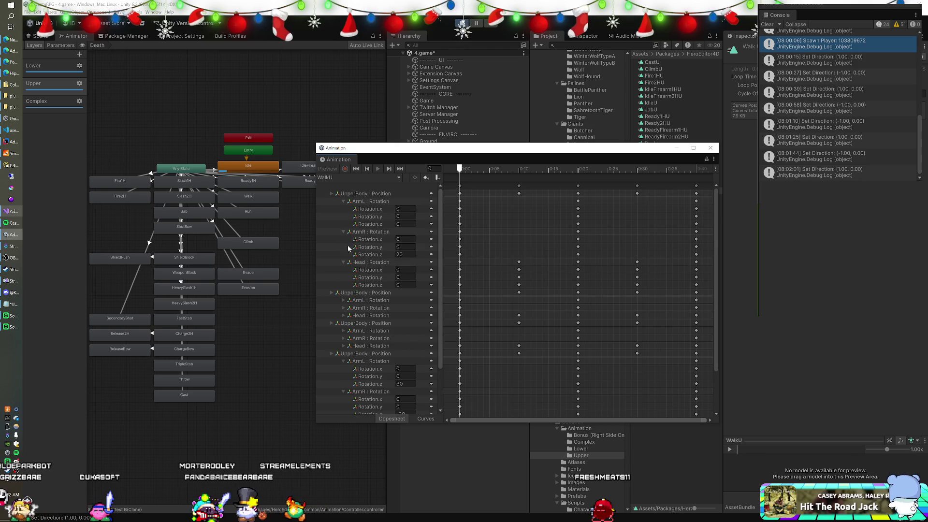
click(343, 315)
click(343, 308)
click(343, 300)
scroll(362, 293, down, 3)
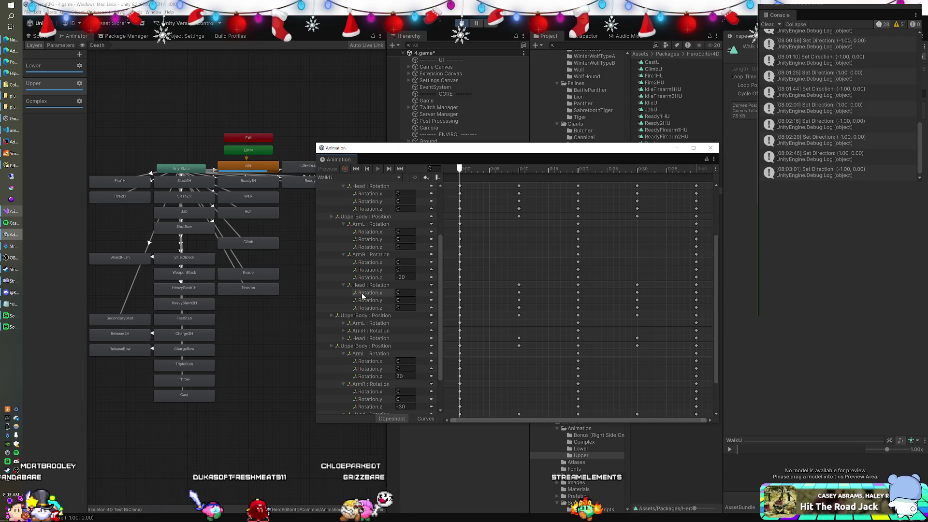
Show the Walk state in the Inspector and scroll WalkU's rotation track list.
click(247, 199)
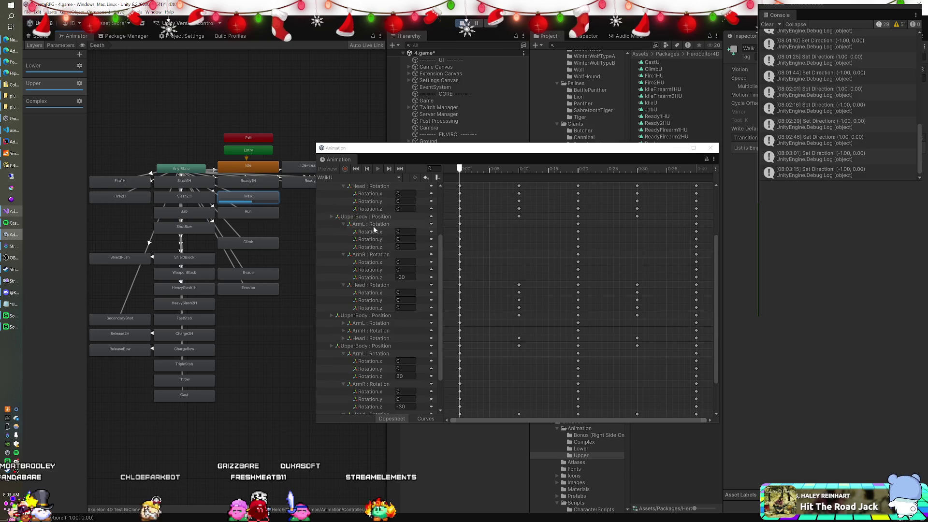
scroll(375, 237, down, 3)
scroll(375, 245, up, 8)
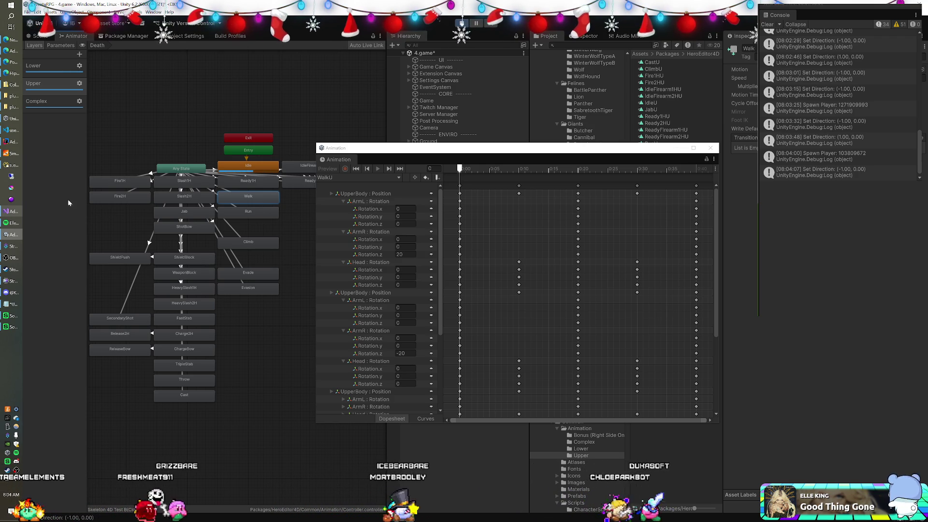
key(alt+Tab)
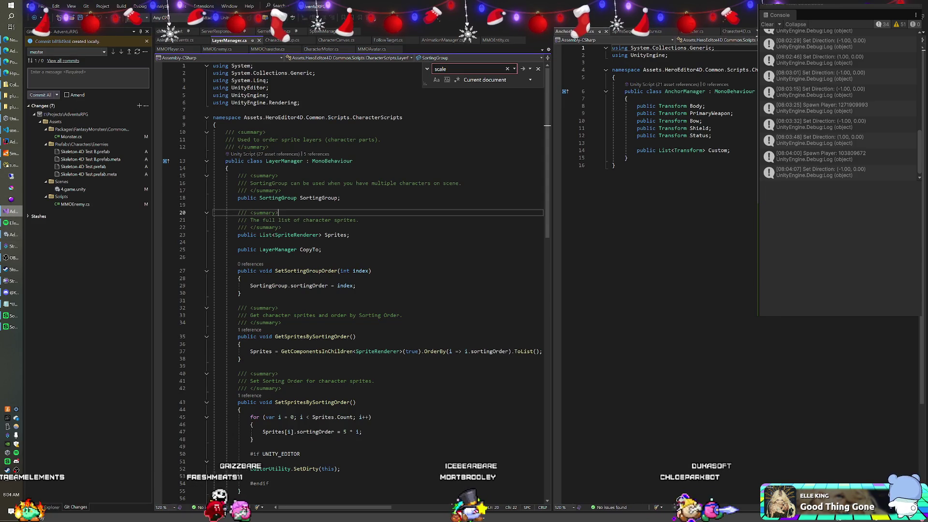
Search the whole Visual Studio solution for 'cale =' and return to Unity.
key(ctrl+shift+f)
text(cale =)
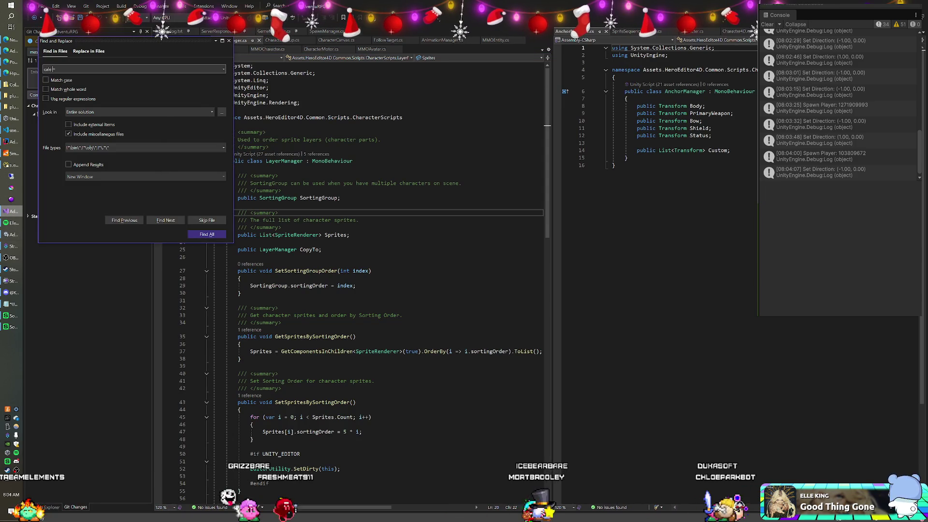
key(Return)
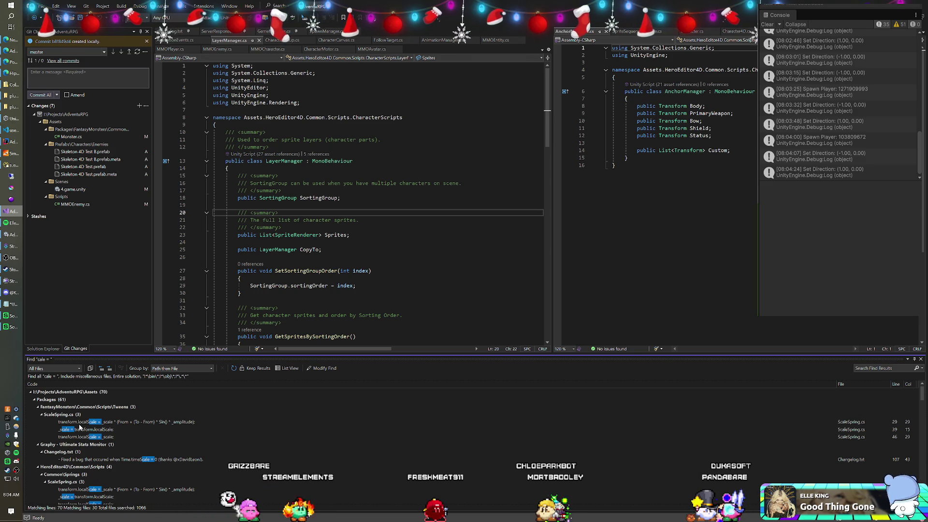
key(alt+Tab)
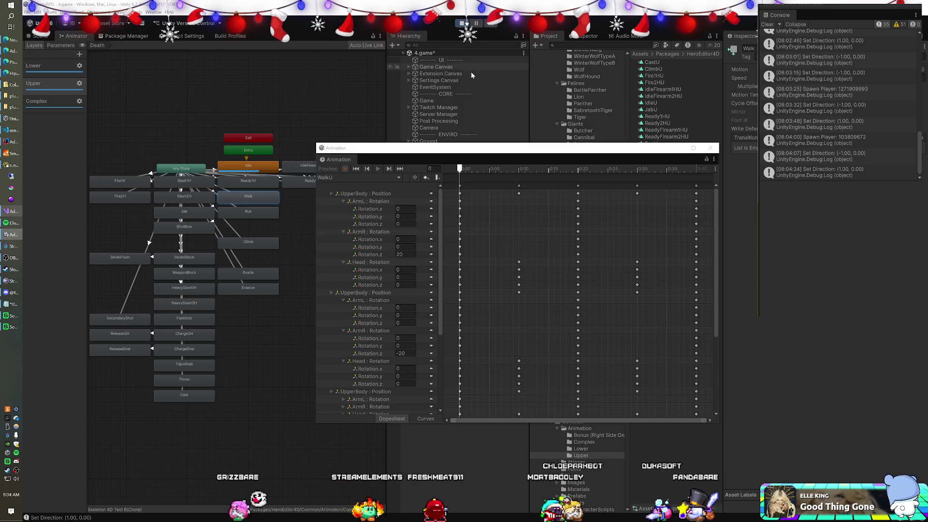
Search the Hierarchy for t:scalespring (none found), then open CharacterEditor.cs's localScale match from the 'cale =' results.
click(711, 147)
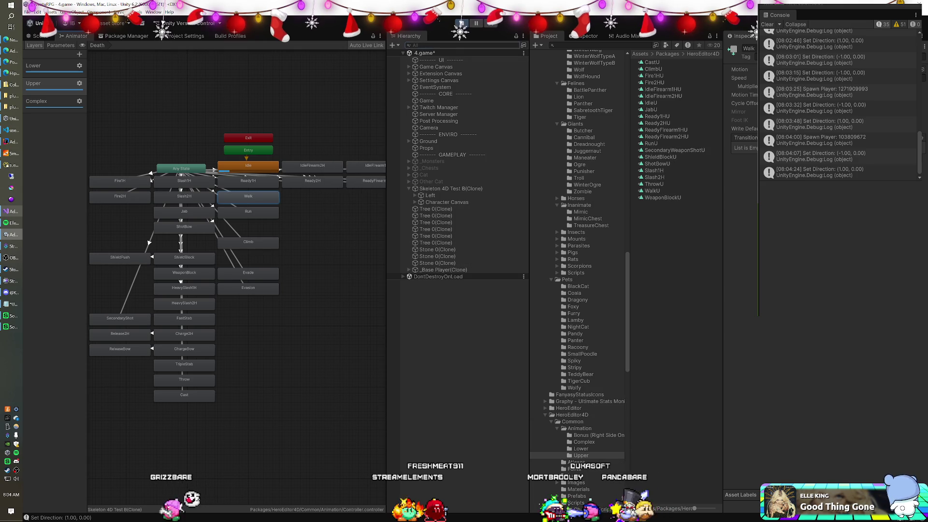
text(t:scal)
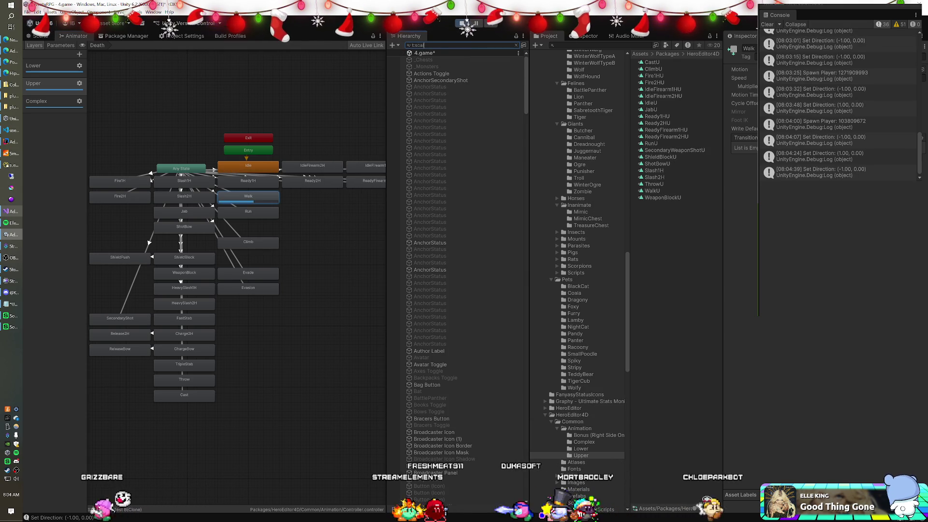
text(espring)
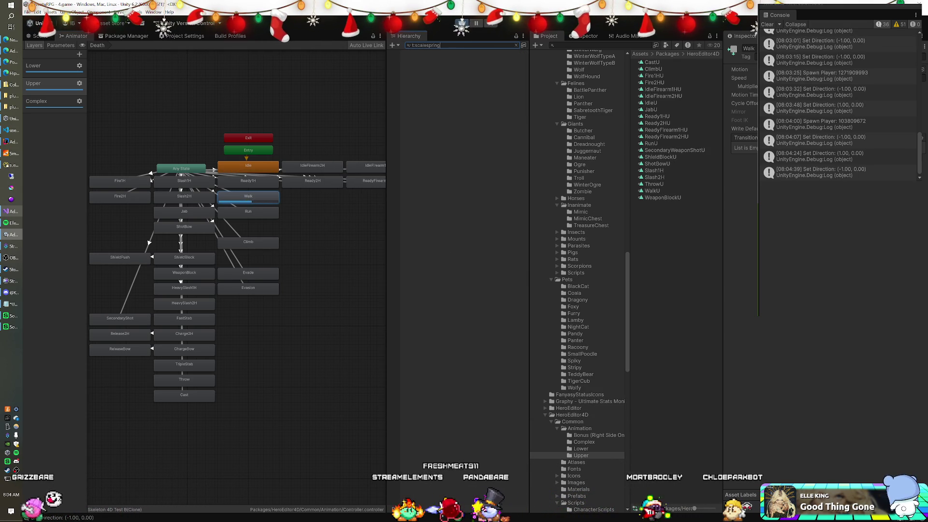
click(13, 212)
scroll(122, 414, down, 1)
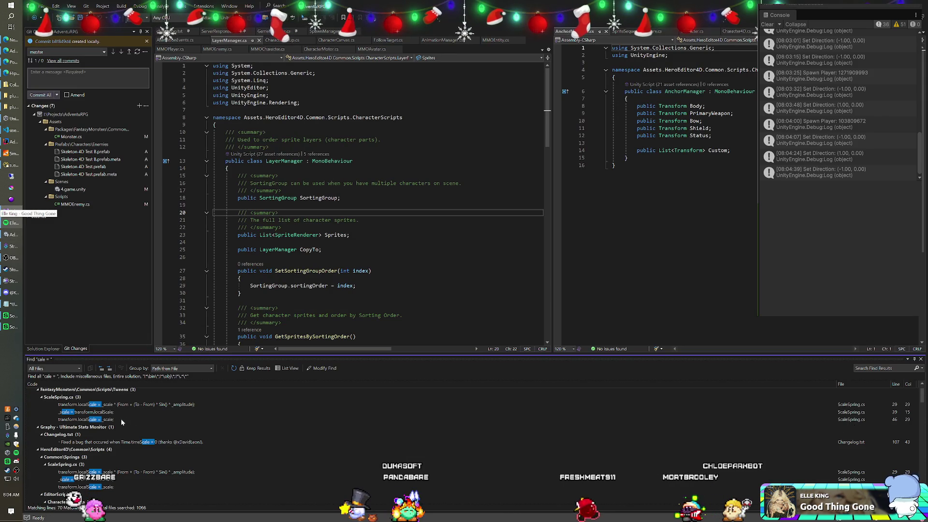
scroll(98, 421, down, 2)
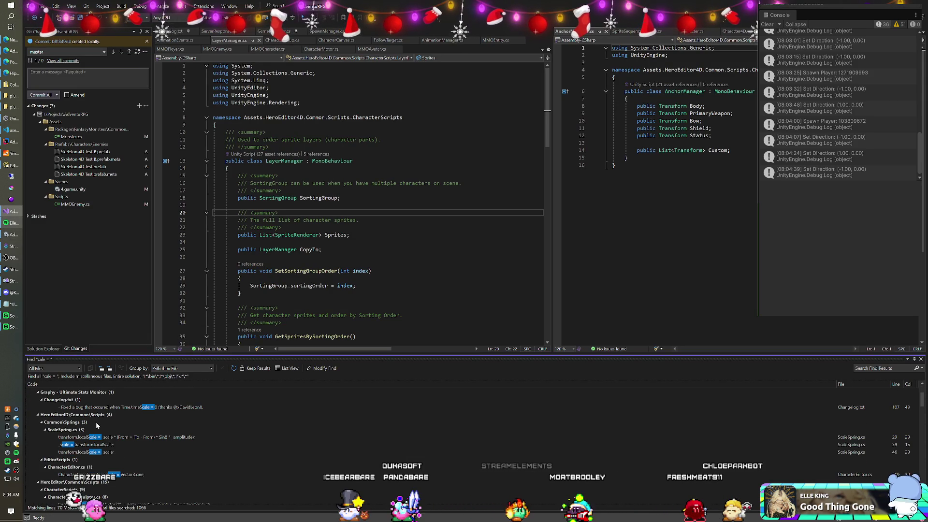
scroll(96, 422, down, 1)
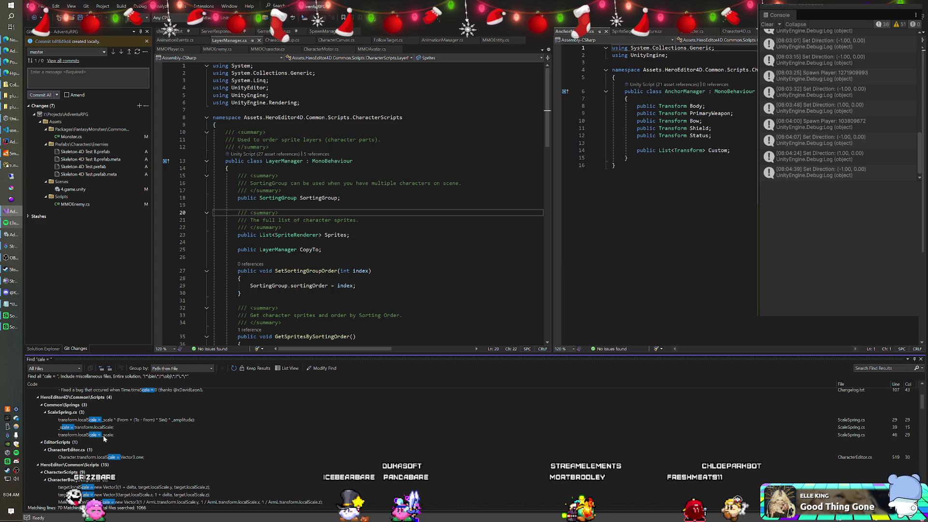
double_click(88, 458)
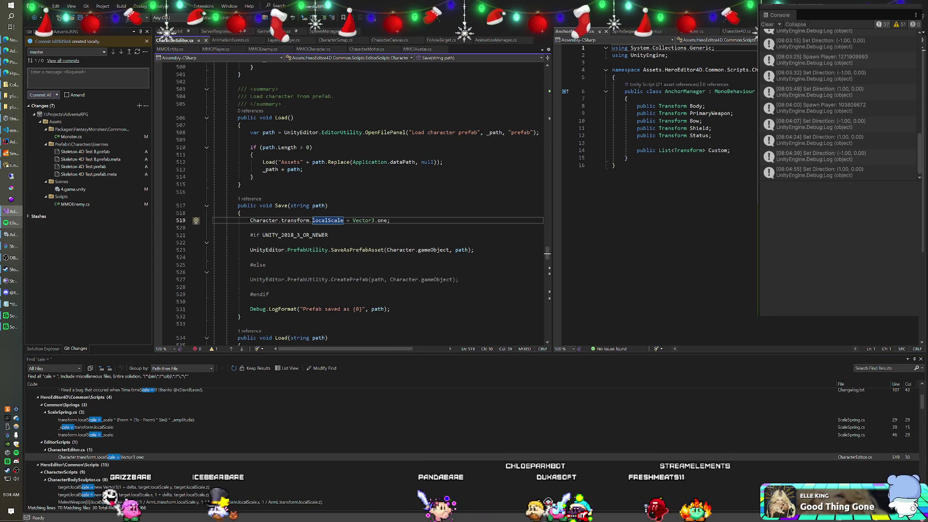
Review CharacterEditor.cs's localScale reset to Vector3.one and check the Hierarchy for t:characterbodysculptor (none).
scroll(124, 442, down, 1)
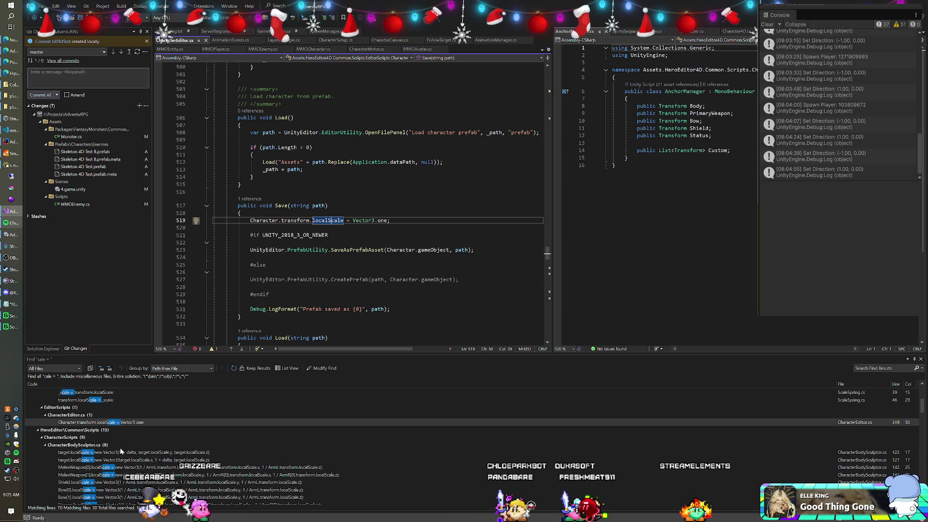
scroll(128, 448, down, 1)
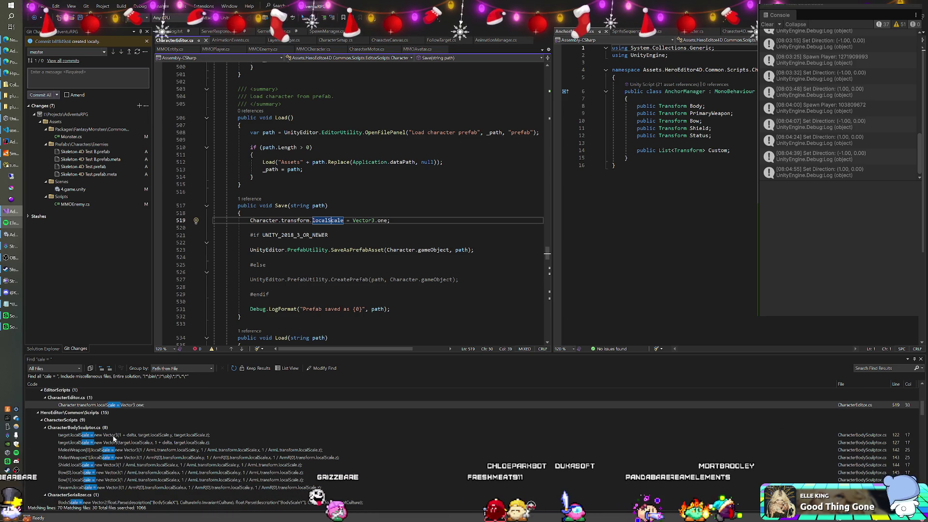
key(alt+Tab)
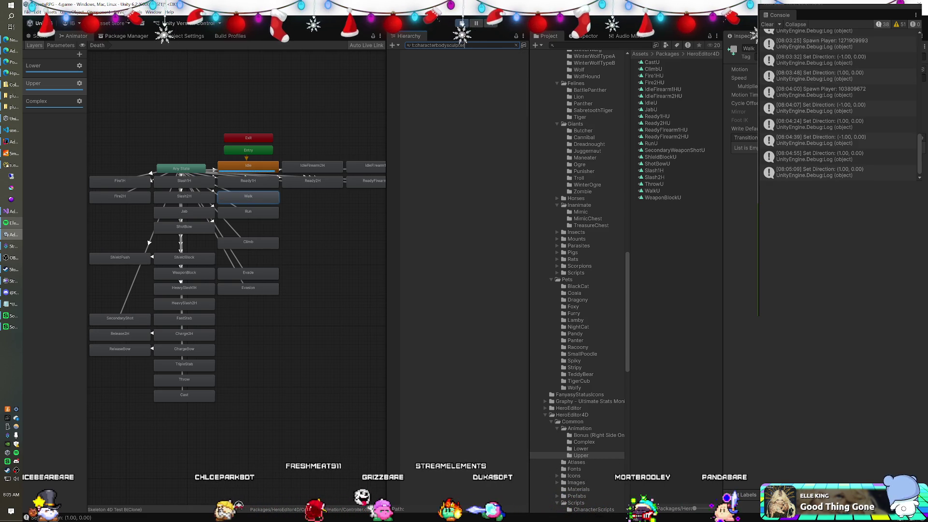
click(12, 211)
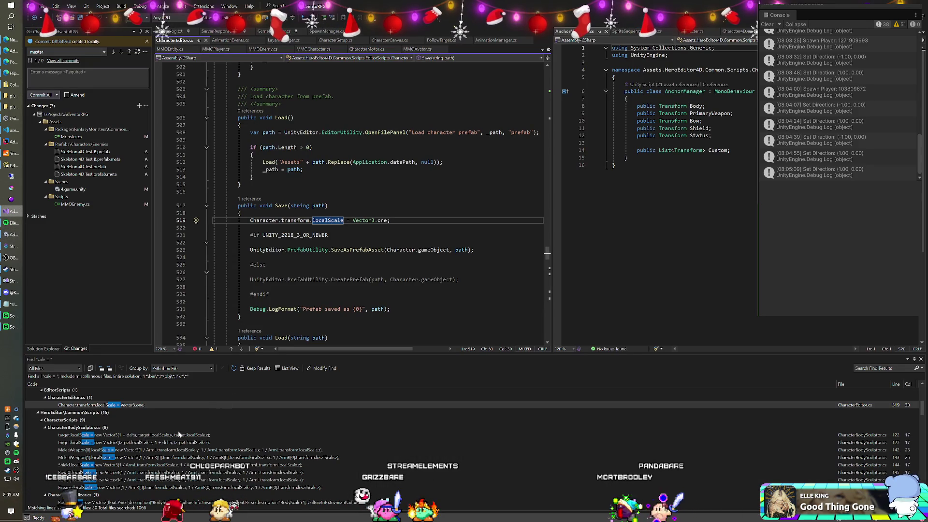
key(alt+Tab)
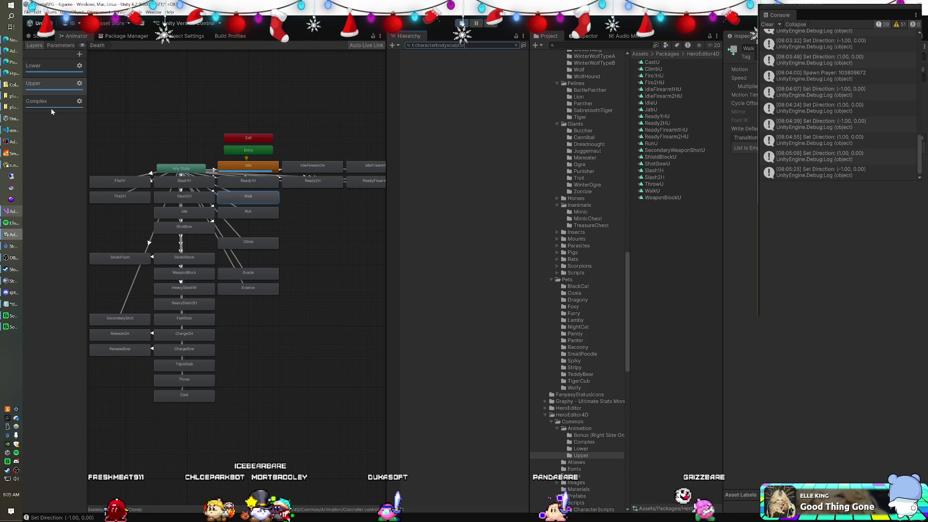
click(13, 211)
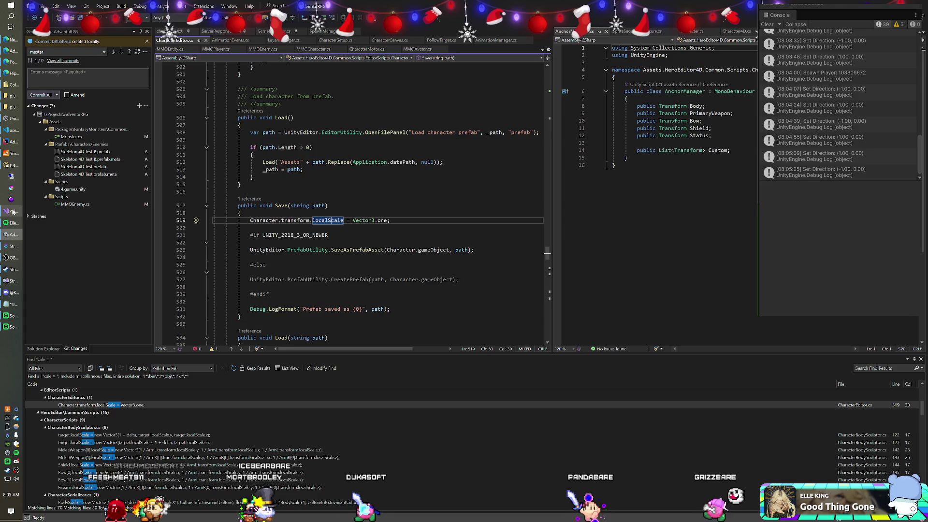
scroll(97, 422, down, 2)
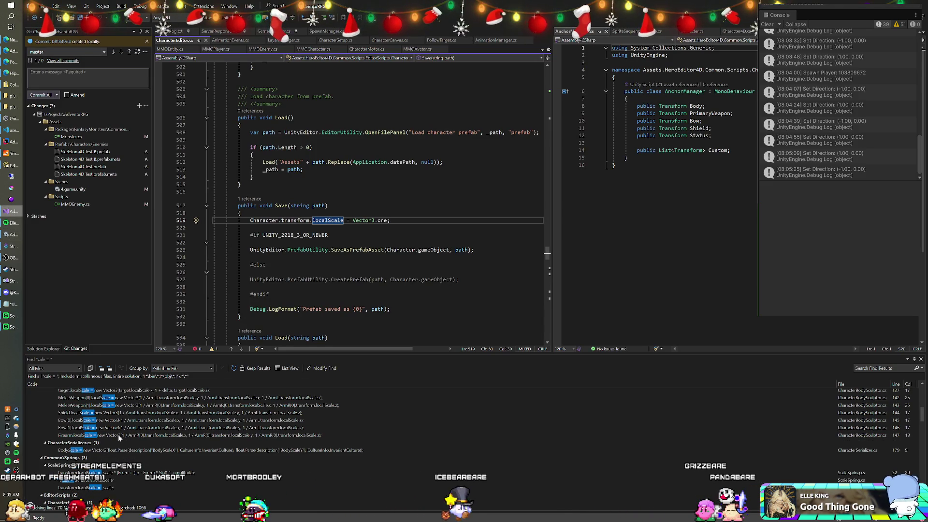
key(alt+Tab)
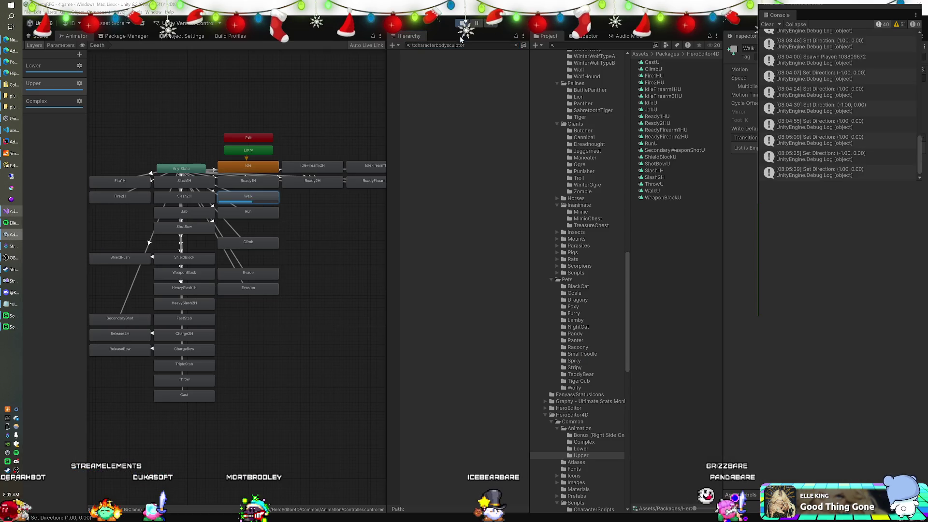
Search the Hierarchy for t:characterserializer components, then keep scanning Visual Studio's Find Results.
click(438, 46)
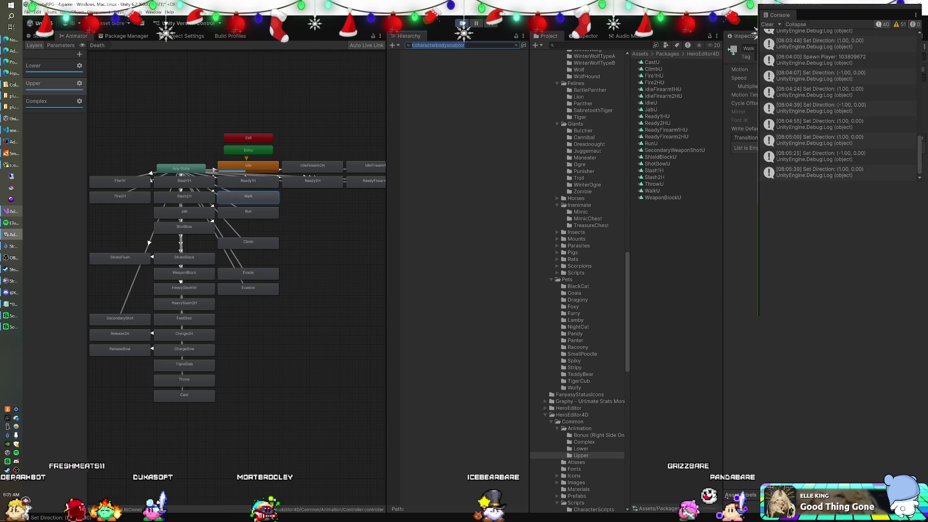
key(BackSpace)
key(BackSpace)
key(BackSpace)
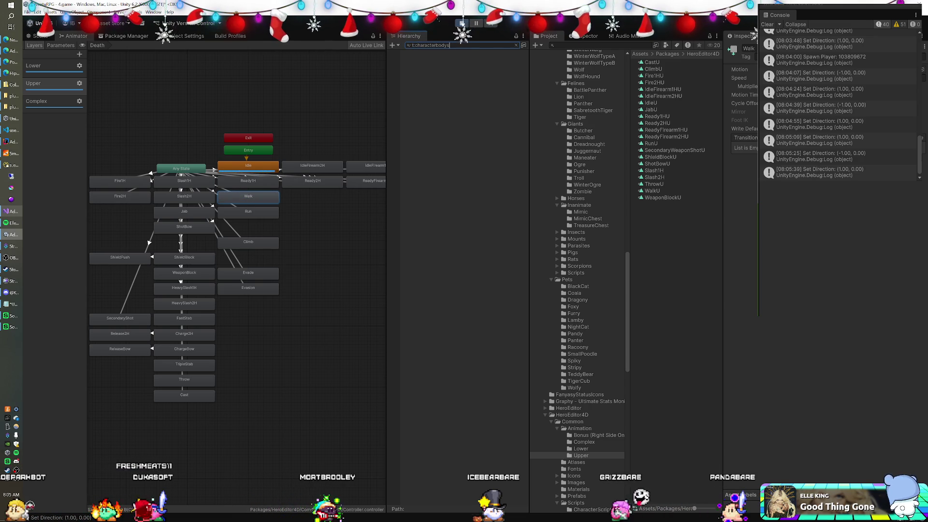
key(BackSpace)
text(serializer)
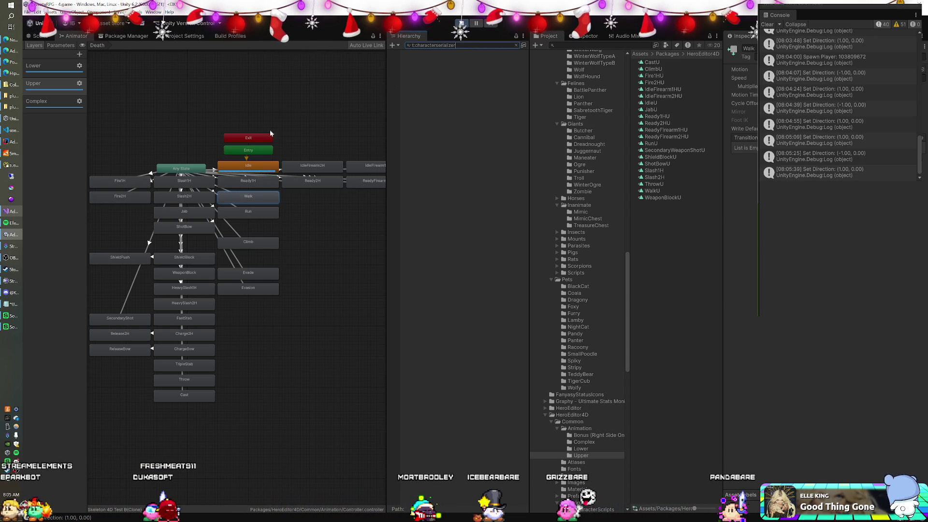
click(16, 212)
scroll(131, 431, down, 4)
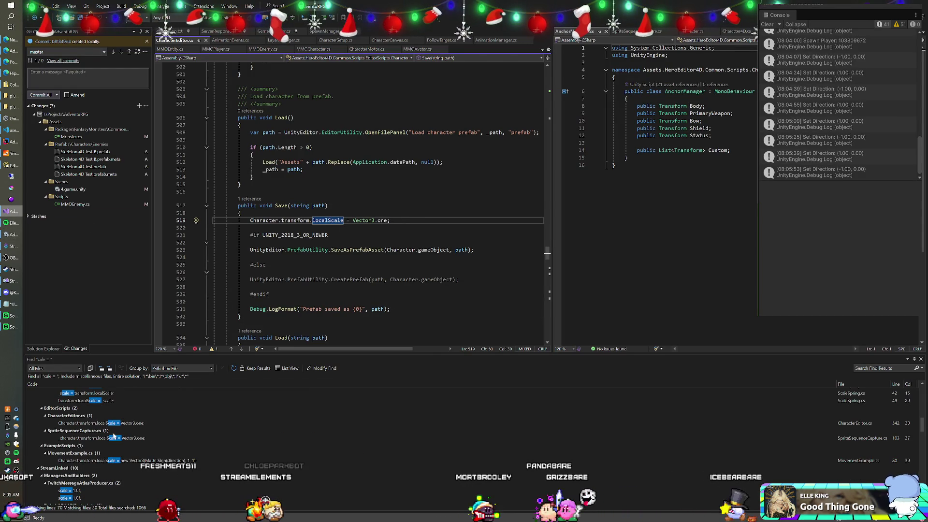
scroll(122, 435, down, 1)
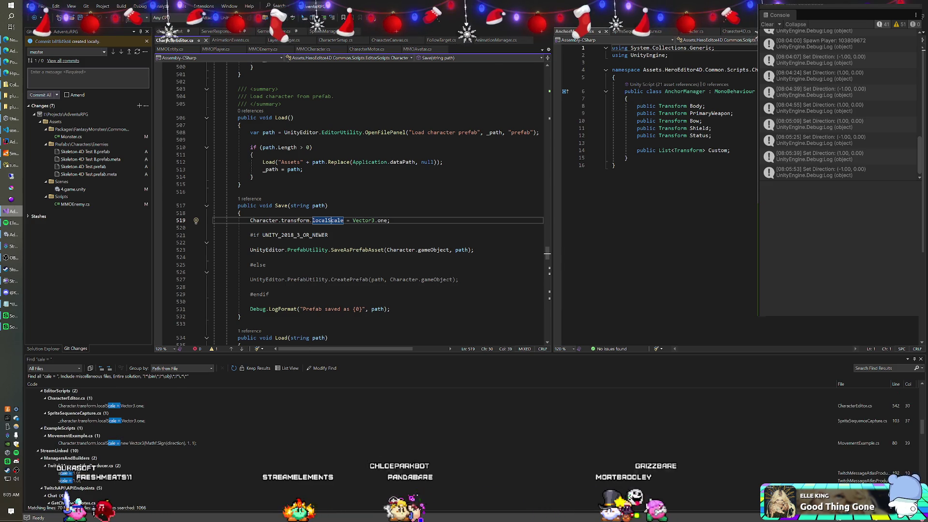
Search the Hierarchy for t:movementexample components and return to the Find Results.
key(alt+Tab)
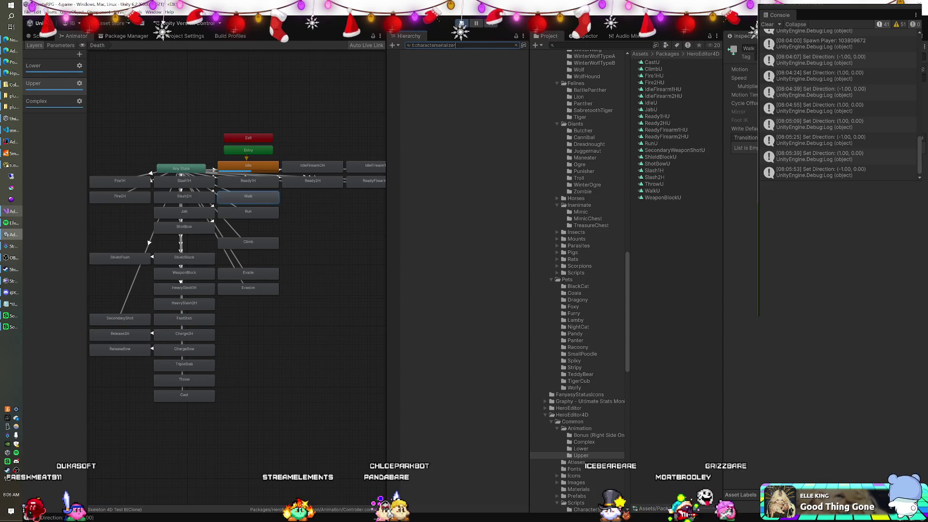
key(ctrl+a)
text(t:movementexample)
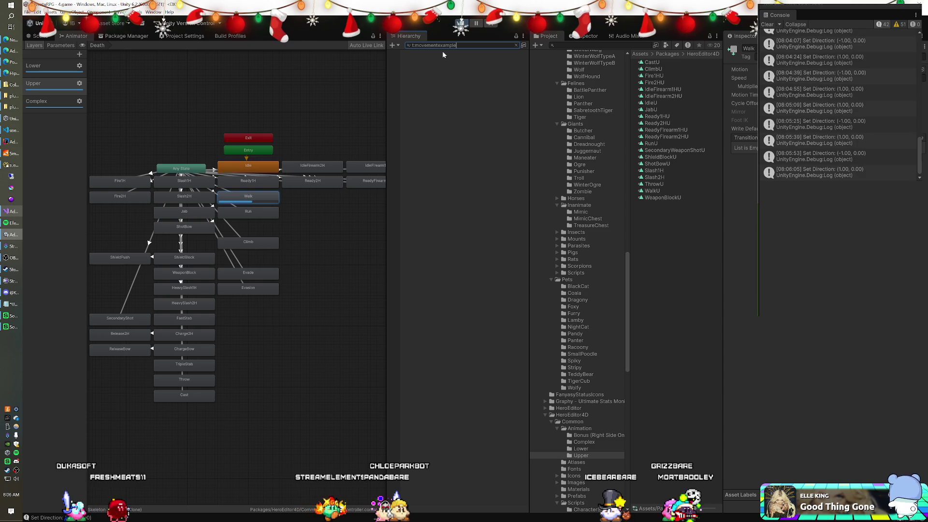
click(12, 211)
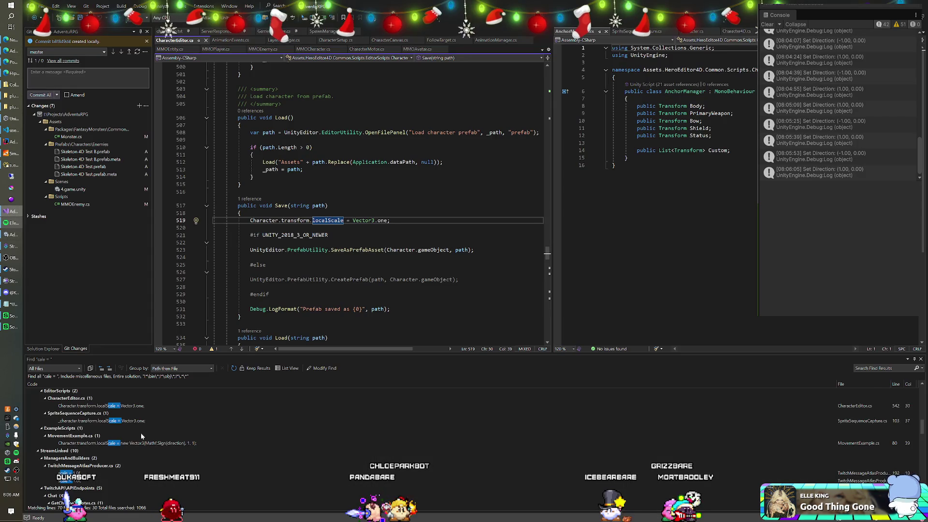
scroll(141, 433, down, 2)
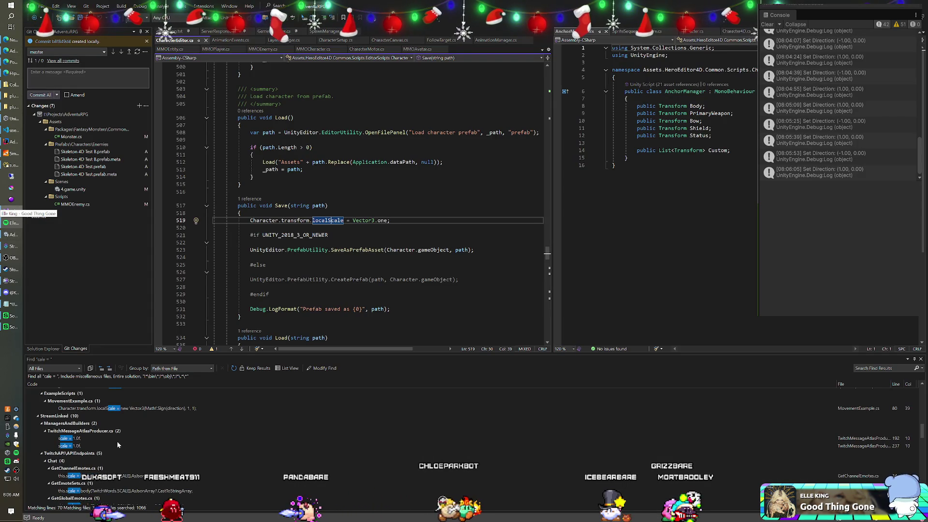
Collapse the StreamLinked, TextMesh Pro\Shaders and Plugins groups and open SpawnManager.cs at line 79.
click(37, 417)
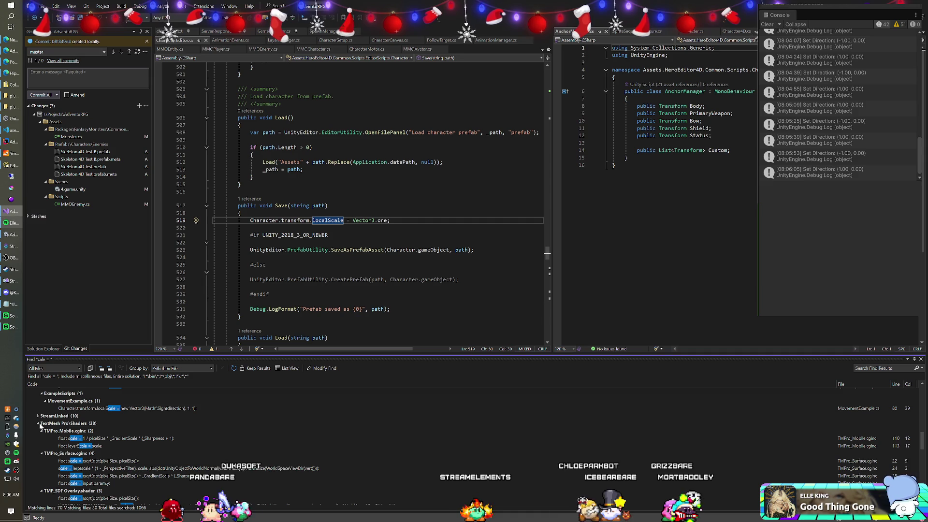
click(38, 424)
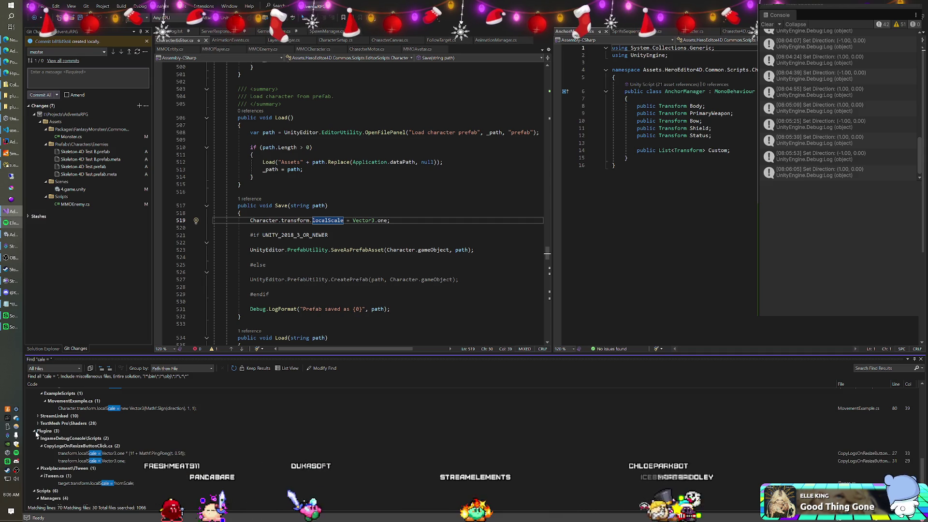
click(34, 431)
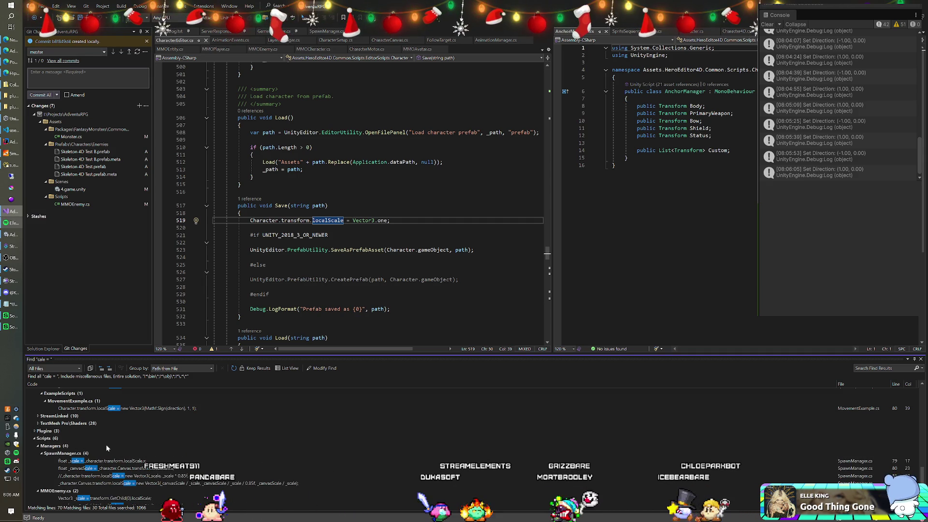
double_click(110, 462)
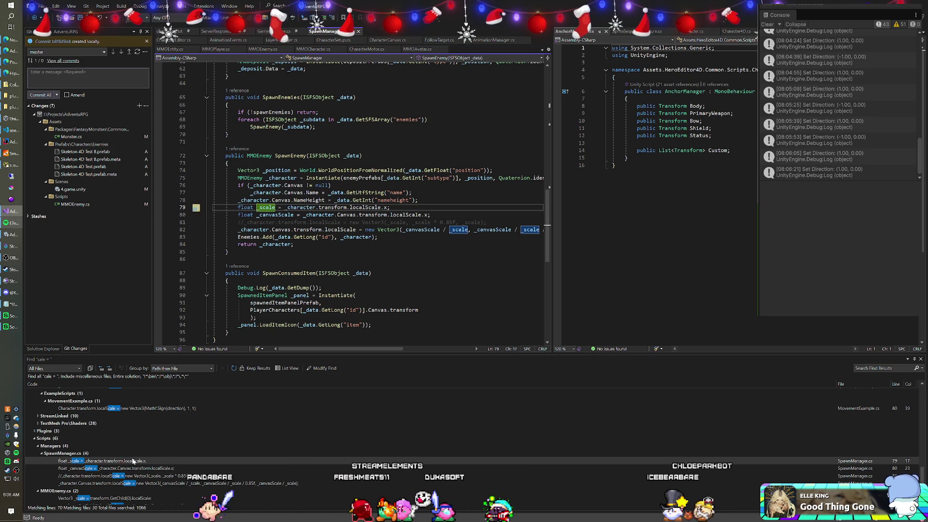
Compare MMOEnemy.cs line 19's scale code with SpawnManager.cs line 79, then stop Play mode in Unity.
scroll(128, 483, down, 1)
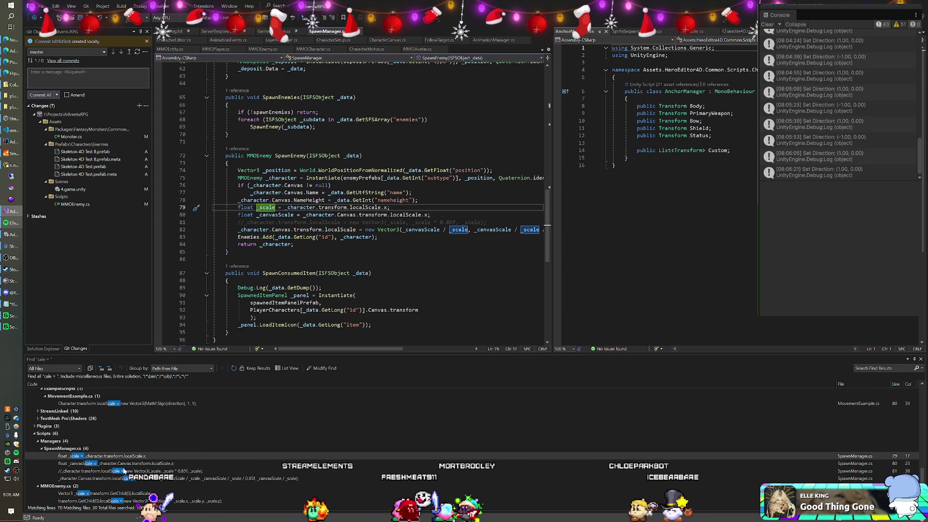
double_click(123, 493)
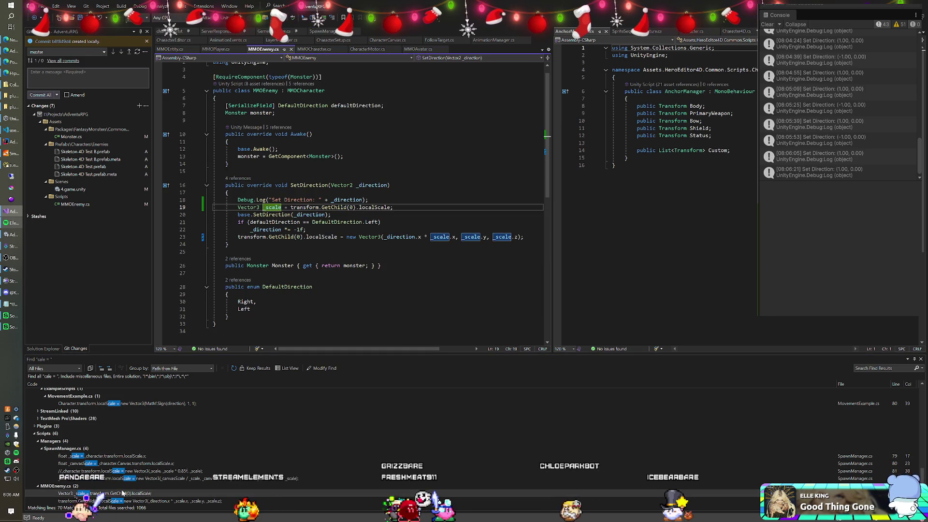
double_click(115, 456)
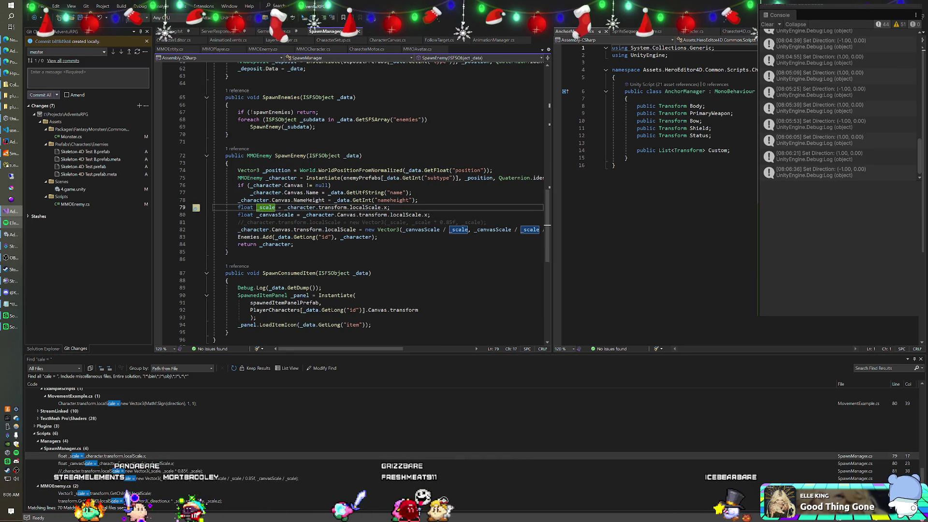
key(alt+Tab)
key(ctrl+p)
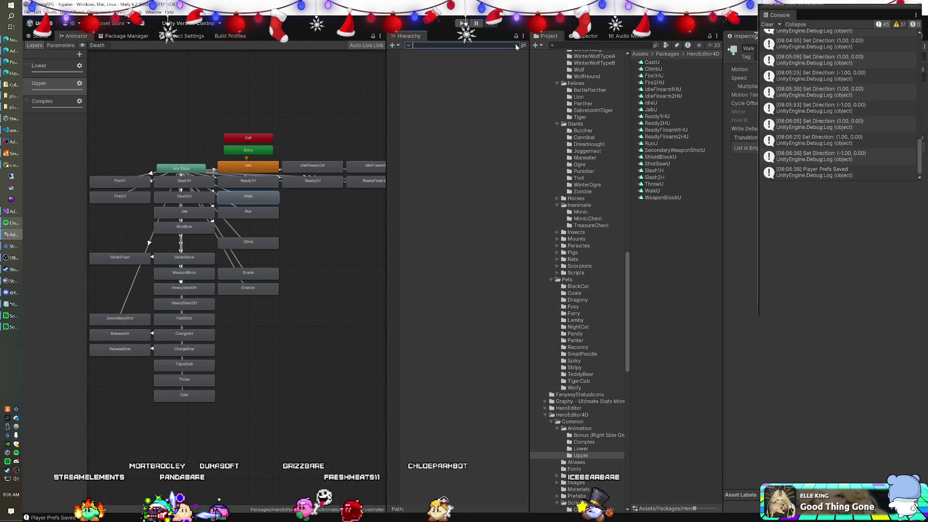
Comment out line 23 of MMOEnemy's SetDirection with // and let Unity recompile.
click(14, 212)
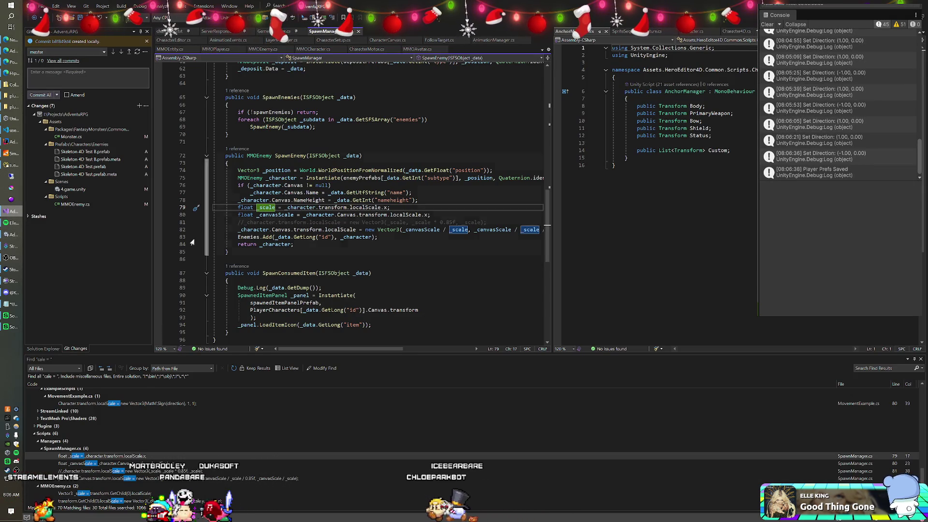
double_click(88, 501)
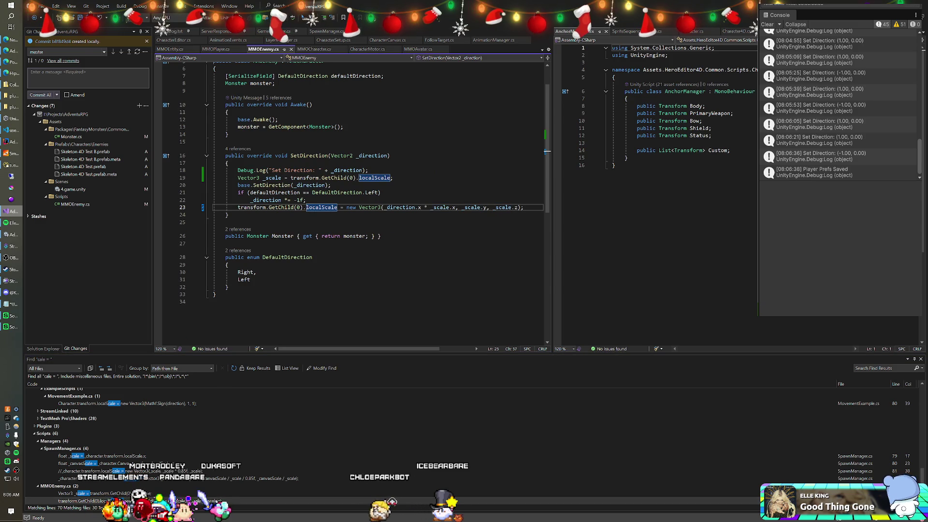
text(//)
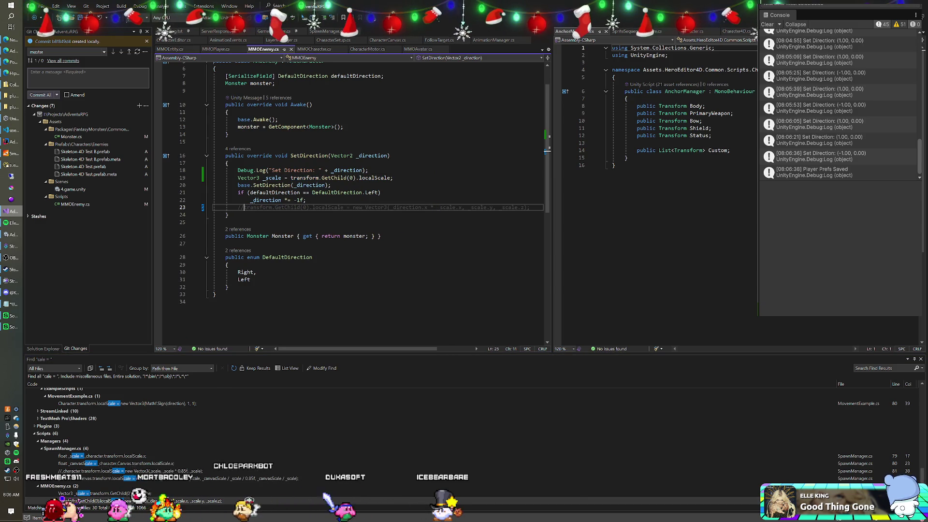
key(alt+Tab)
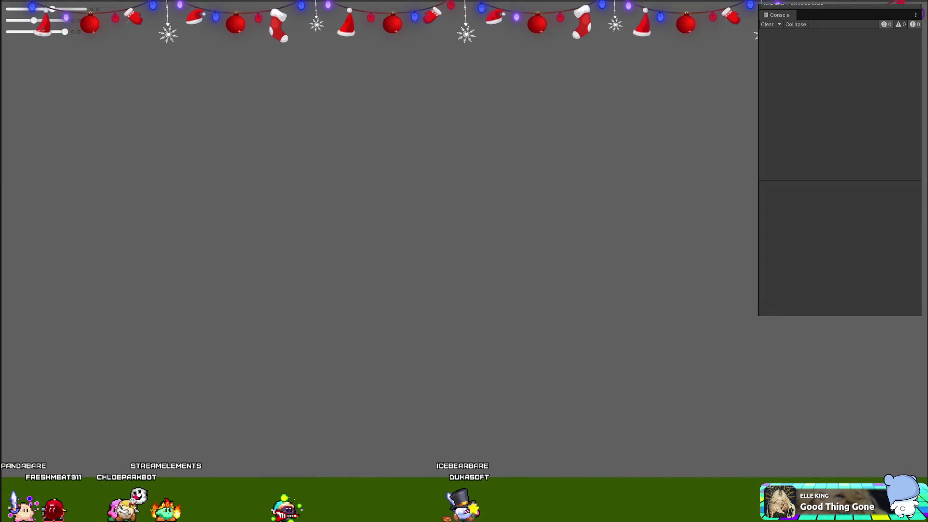
key(alt+Tab)
Inspect the SetDirection method, its Set Direction debug log and the GetChild scale read on line 19.
click(305, 156)
key(End)
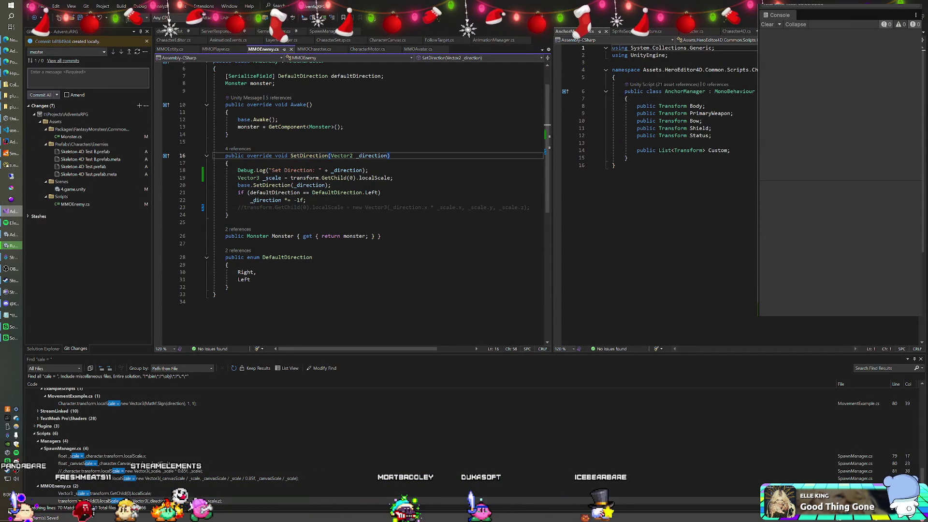
click(317, 171)
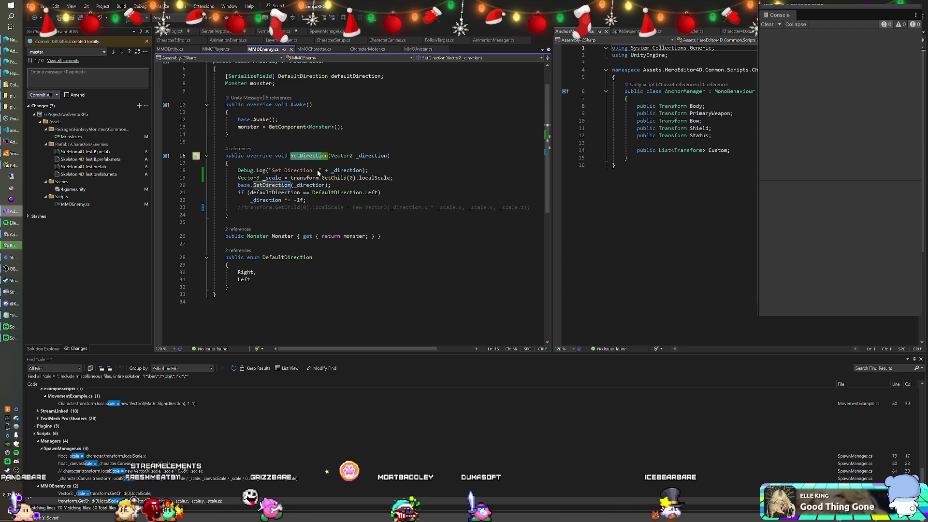
click(322, 178)
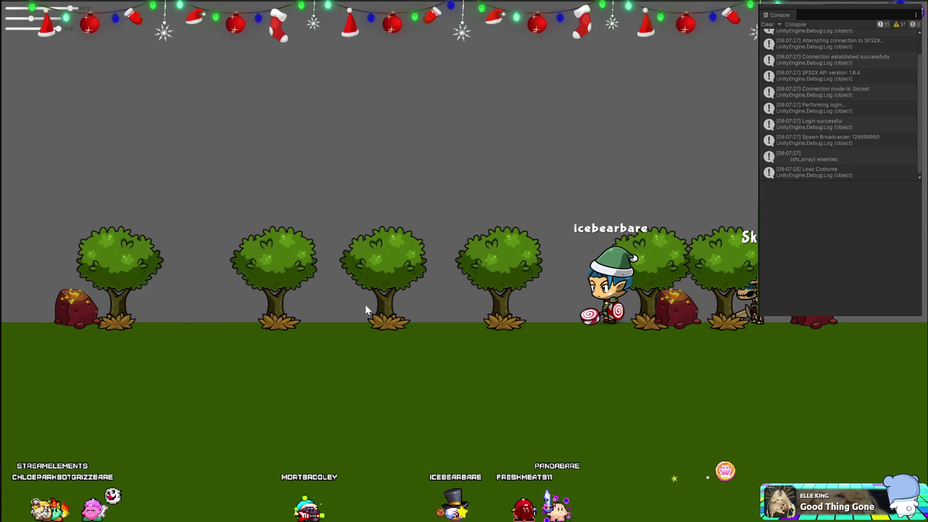
Walk the player left in Play mode and watch the Console log Set Direction (-1.00, 0.00).
key(Left)
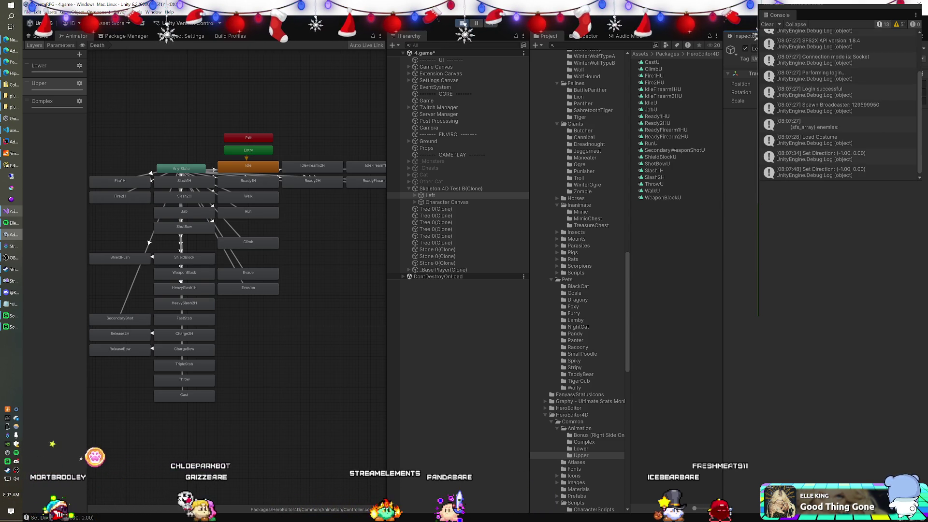
Select Skeleton 4D Test B(Clone), view its Animator layers, then select its Left child object.
click(459, 189)
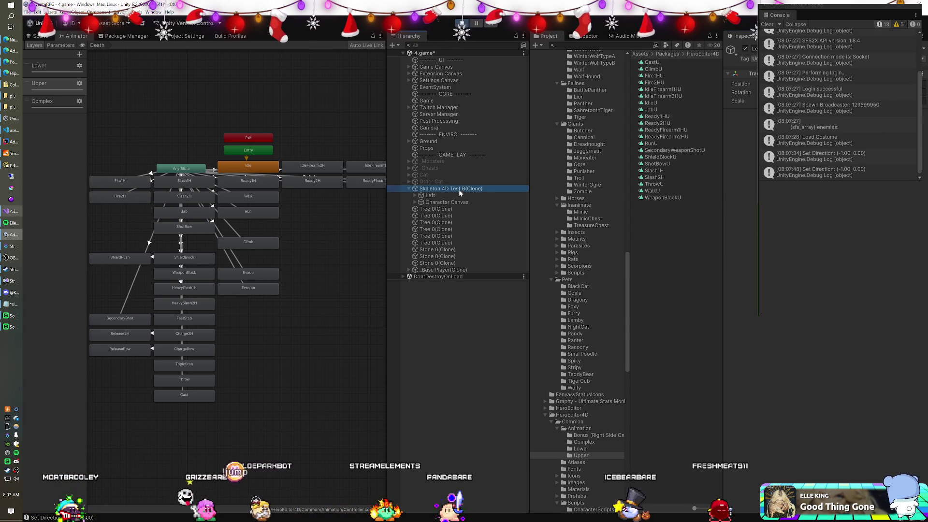
click(750, 154)
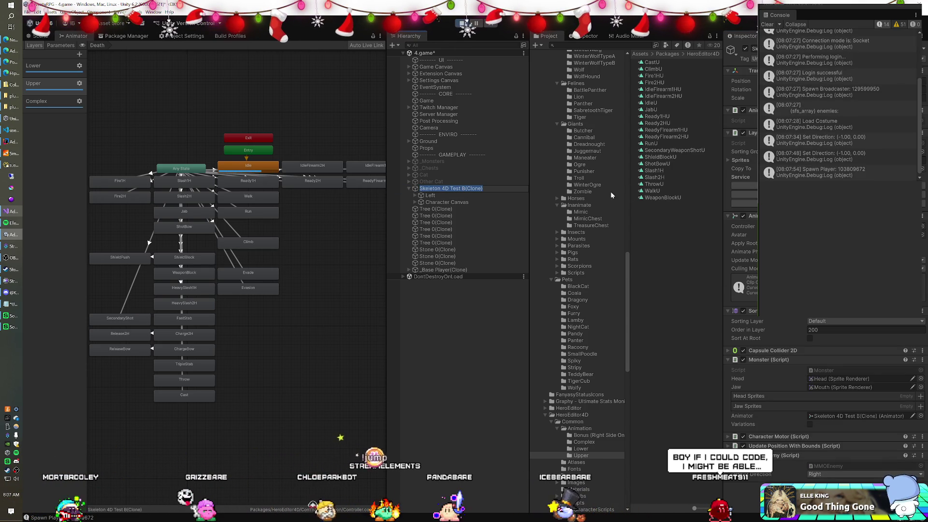
click(458, 187)
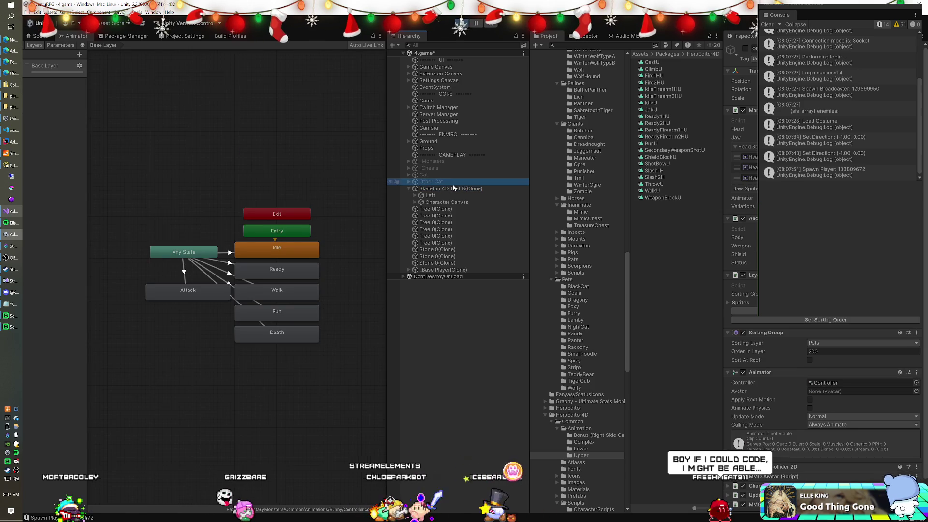
click(756, 133)
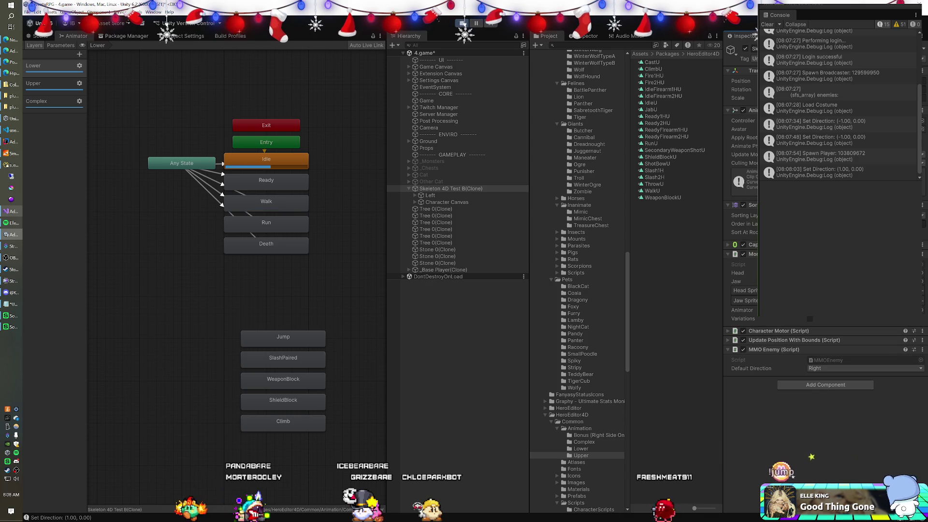
click(439, 196)
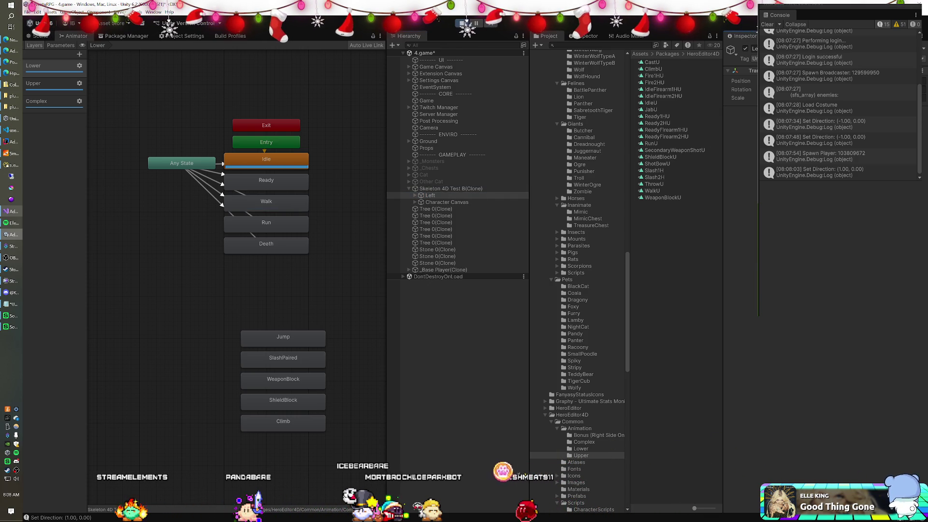
click(11, 75)
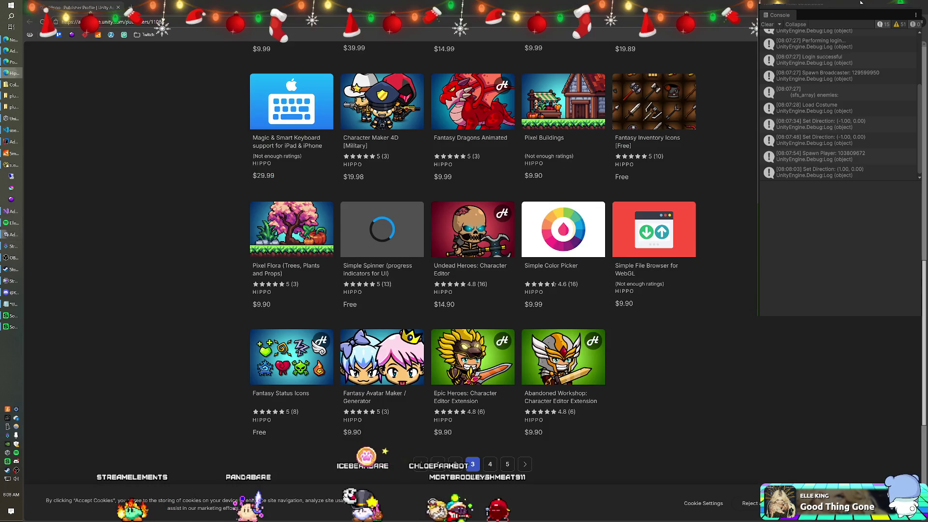
Return from HIPPO's publisher page to Unity's Animator showing the Lower layer's Idle state.
key(alt+Tab)
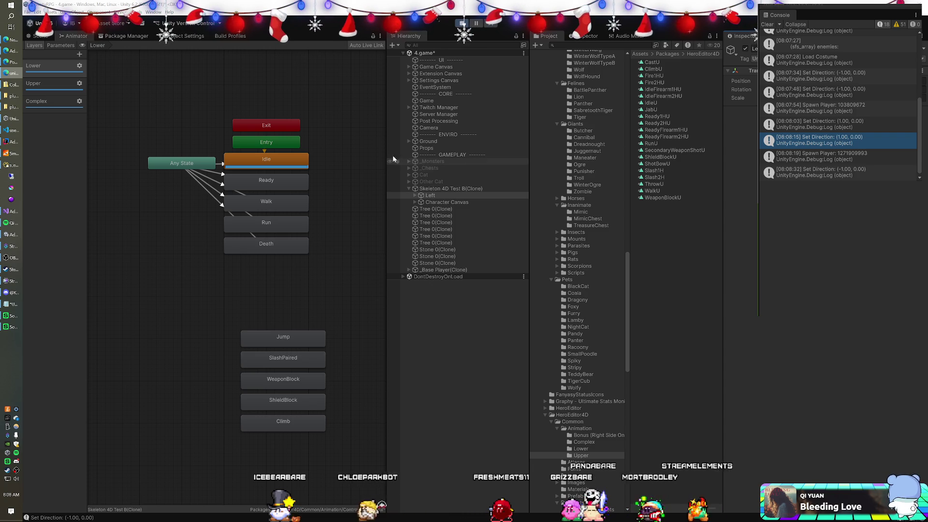
Inspect the Lower layer Idle state's IdleL clip keyframes.
click(271, 156)
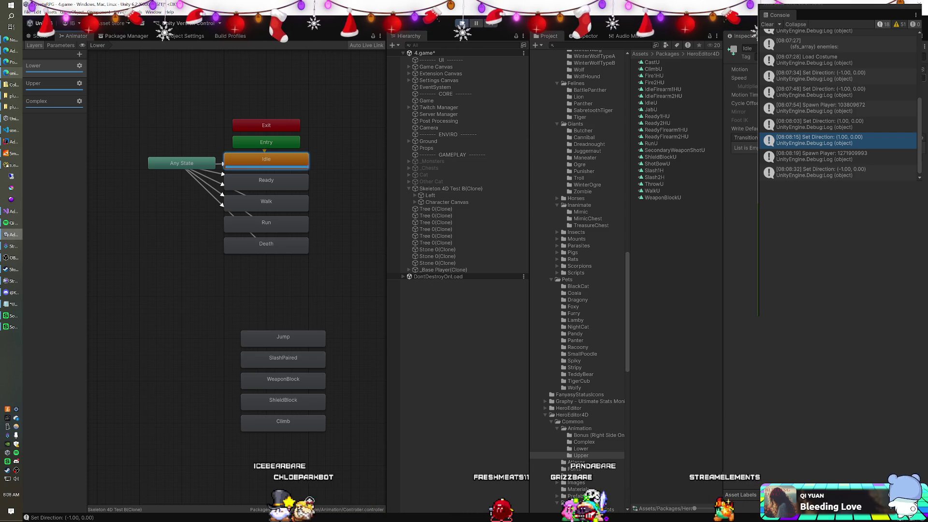
click(752, 69)
double_click(656, 69)
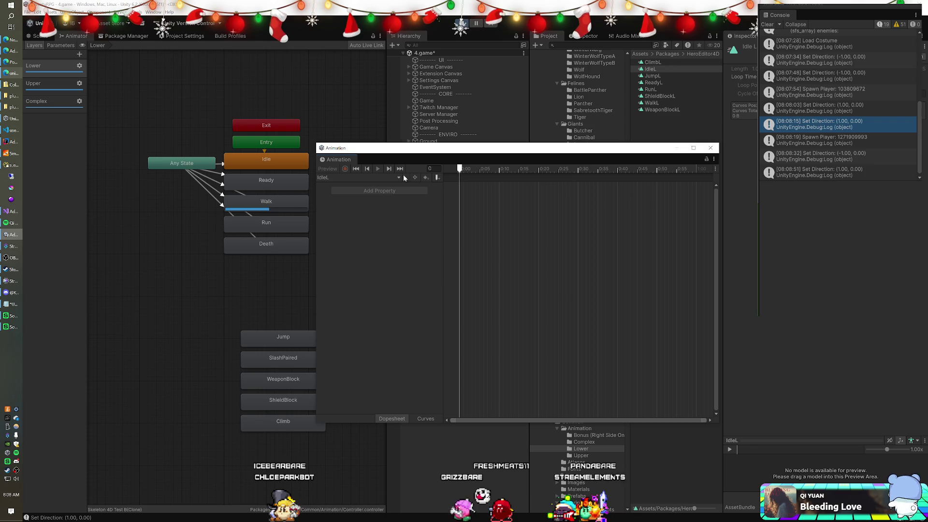
click(311, 193)
Open the Walk state's WalkL clip and expand its LegR and LegL position and rotation tracks.
click(274, 202)
click(752, 69)
double_click(646, 102)
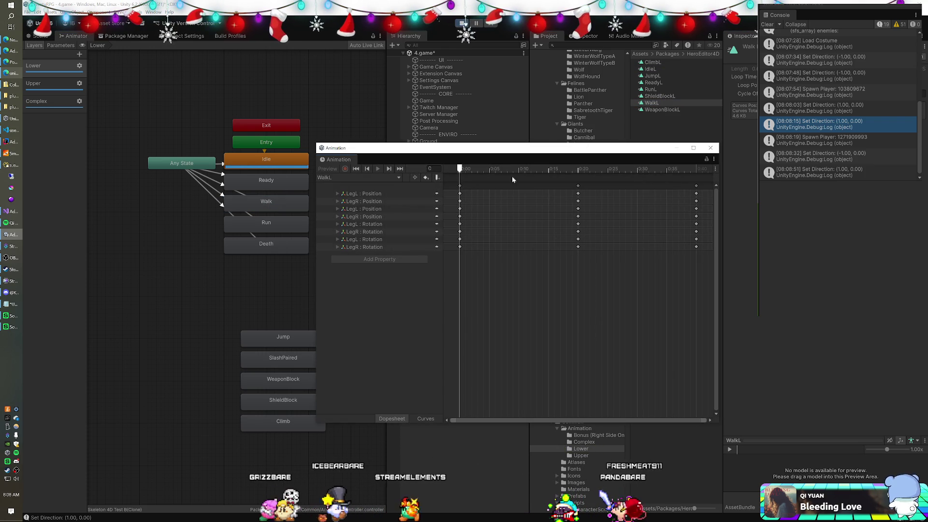
click(337, 247)
click(336, 240)
click(337, 231)
click(337, 224)
click(337, 217)
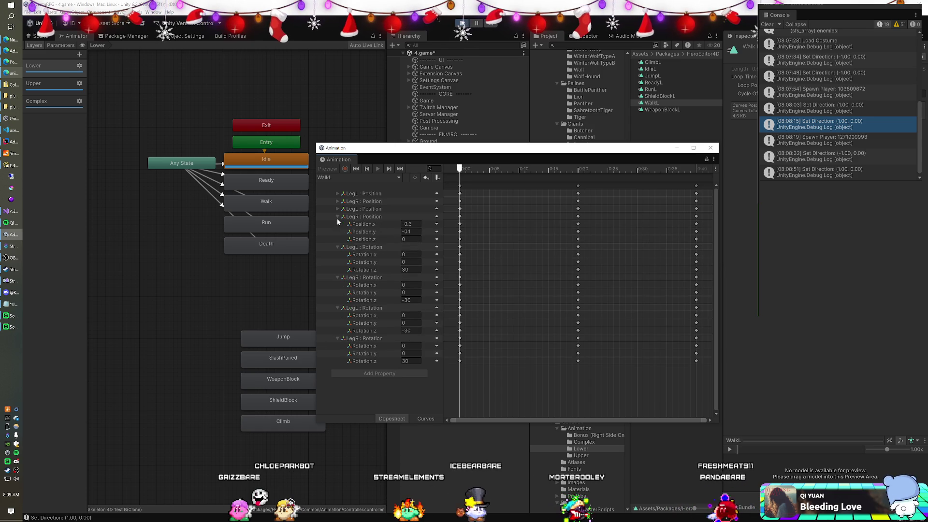
click(337, 201)
click(338, 201)
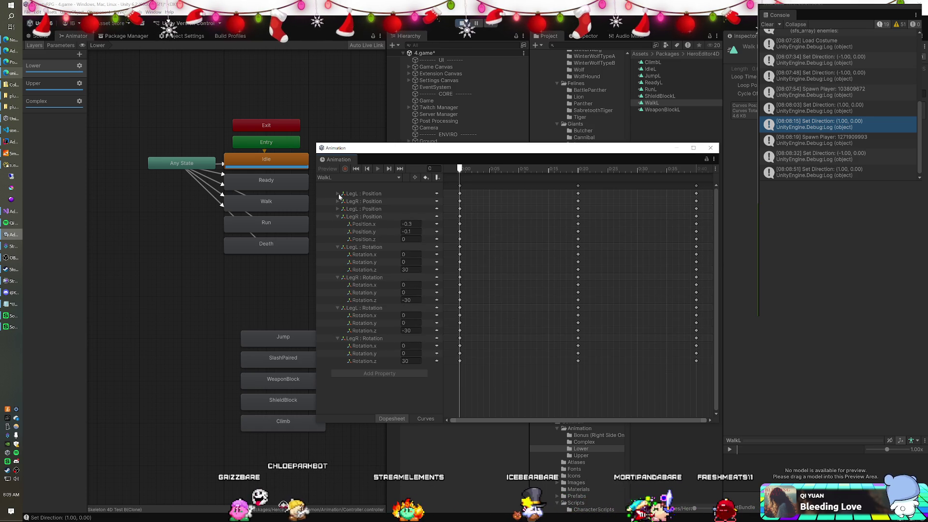
click(338, 194)
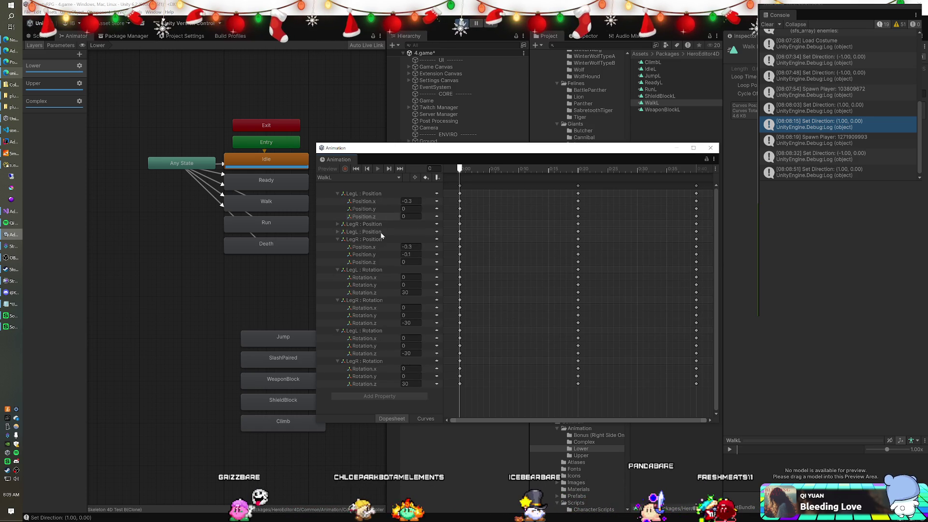
click(710, 149)
click(267, 201)
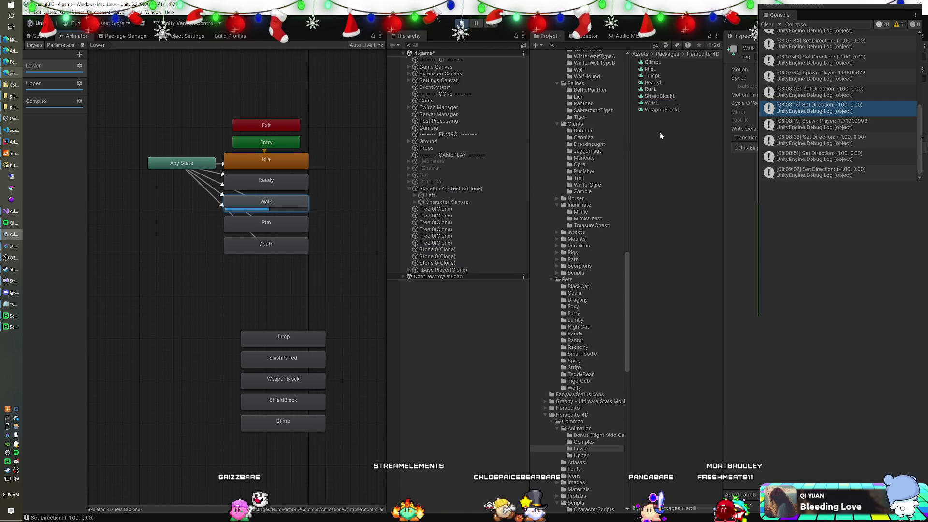
Recheck WalkL's leg rotation and position values, then switch the Animator to the Complex layer.
double_click(665, 104)
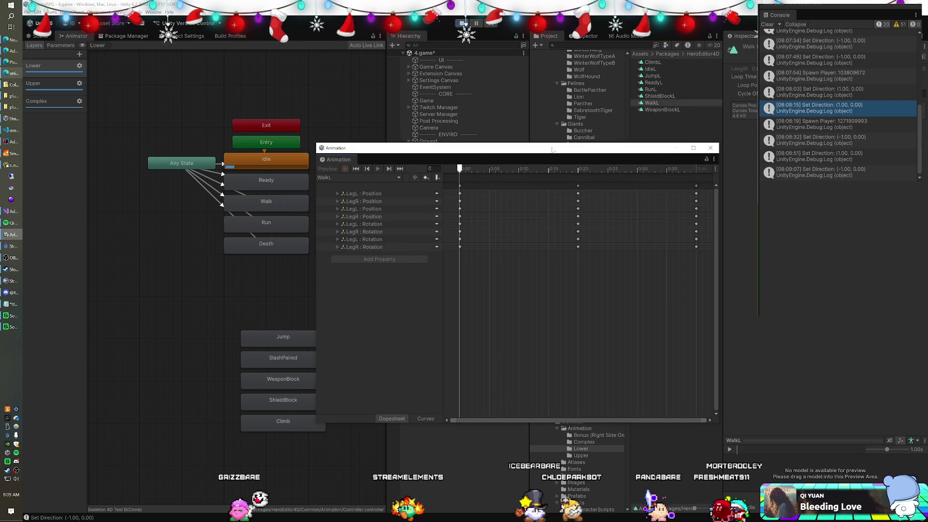
click(337, 247)
click(338, 239)
click(337, 231)
click(338, 225)
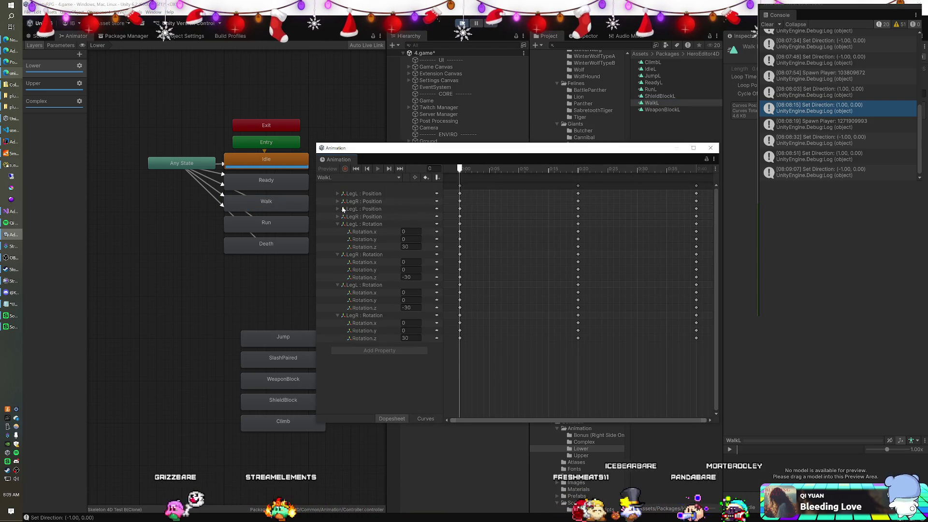
click(337, 194)
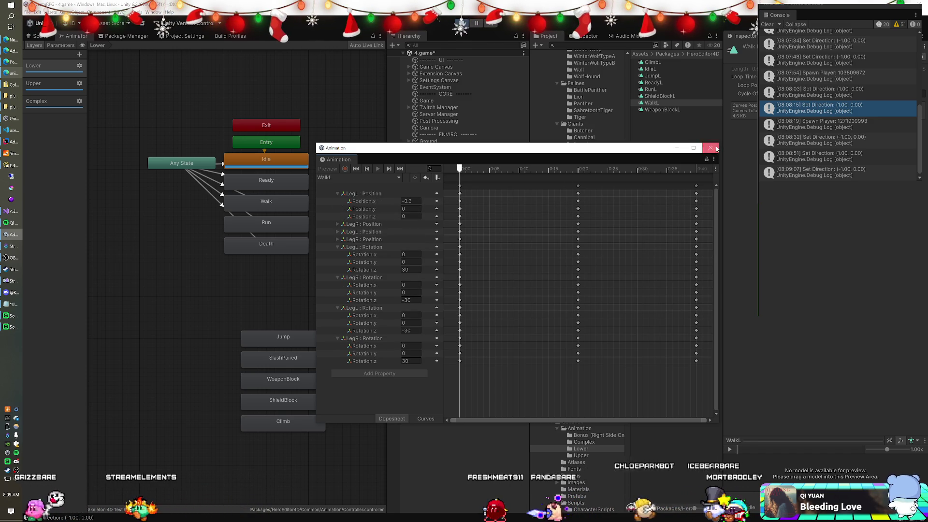
click(710, 148)
click(39, 102)
click(246, 157)
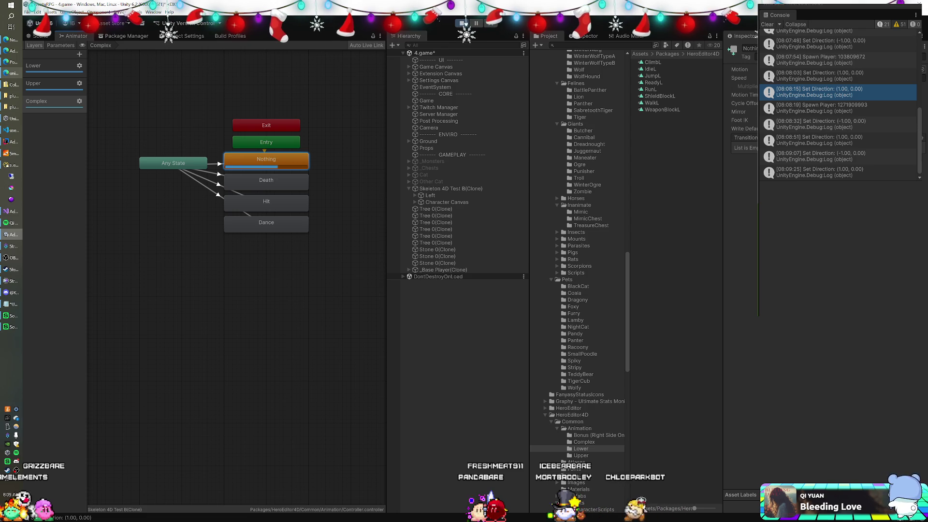
Open the Upper layer Walk state's WalkU clip and expand its Head, ArmR and ArmL rotation tracks.
click(55, 86)
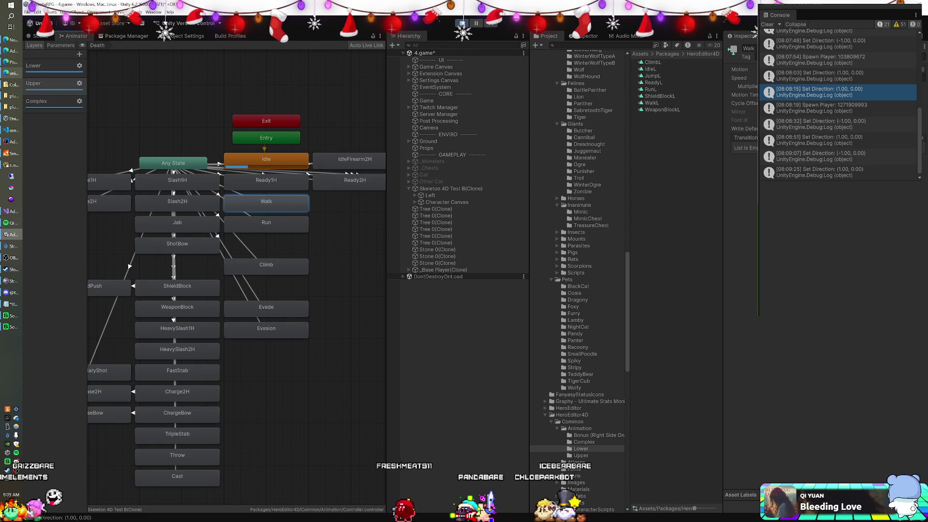
double_click(236, 201)
double_click(653, 191)
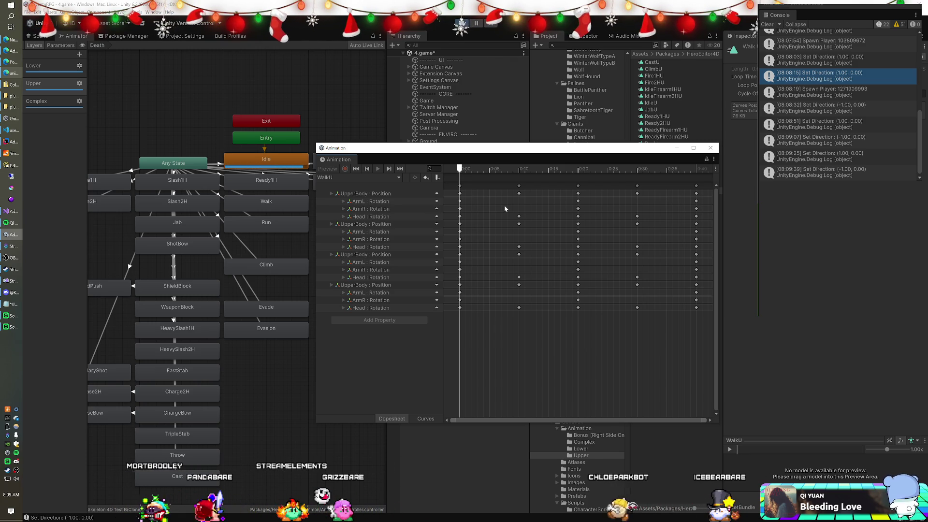
click(344, 217)
click(343, 210)
click(342, 202)
click(366, 209)
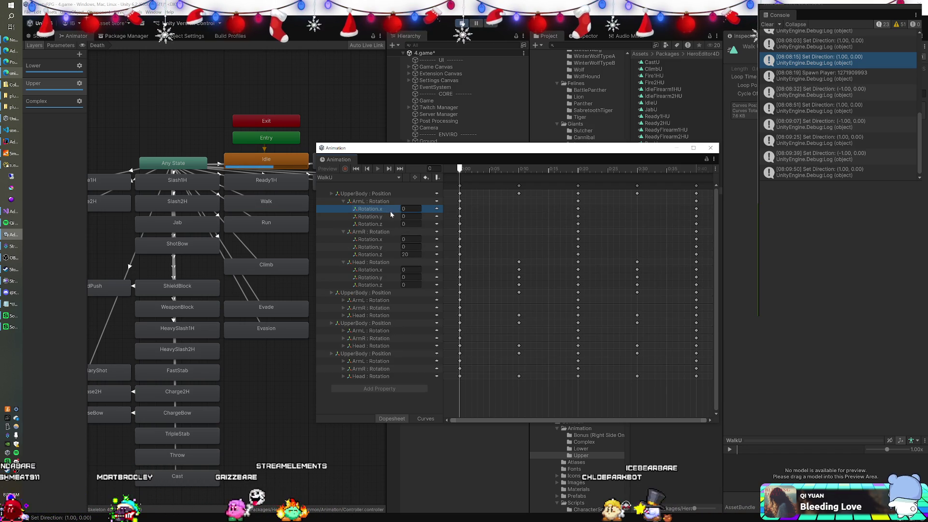
In curve view, step through the ArmR and Head rotation curves, isolating ArmR Rotation.z.
click(425, 419)
click(473, 200)
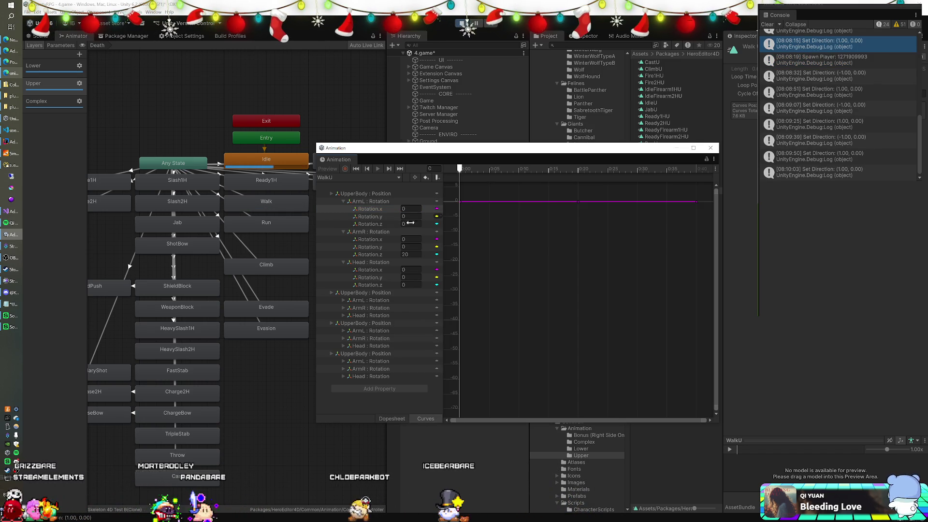
click(364, 239)
click(364, 247)
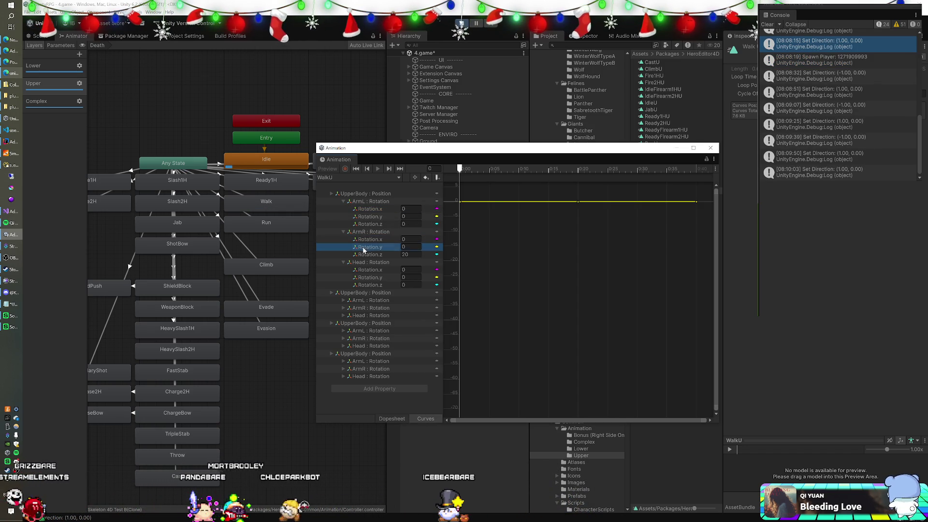
click(364, 262)
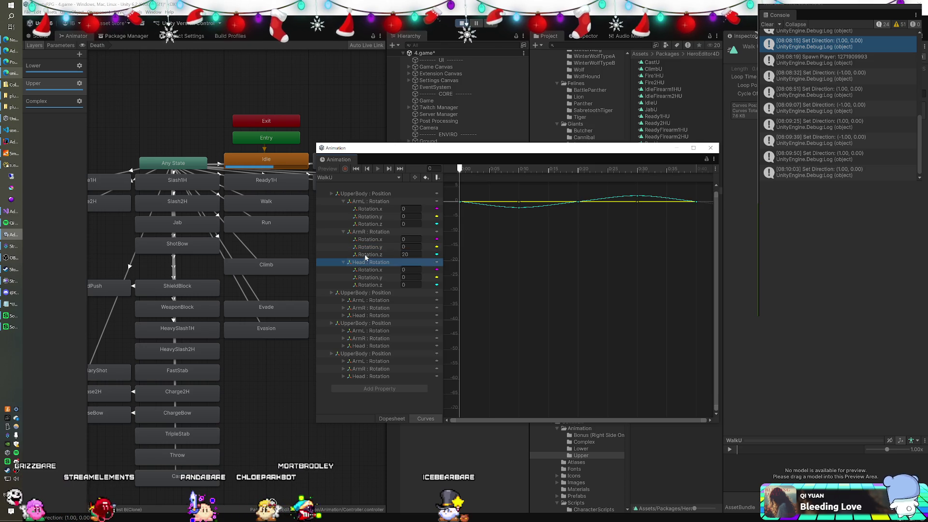
click(365, 256)
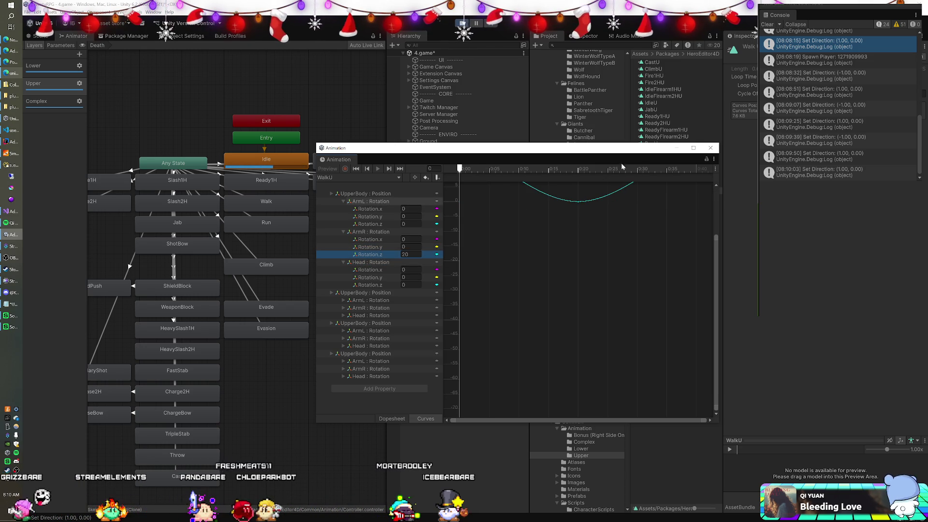
Close the clip view and inspect the Upper layer's Idle state in the graph.
click(711, 147)
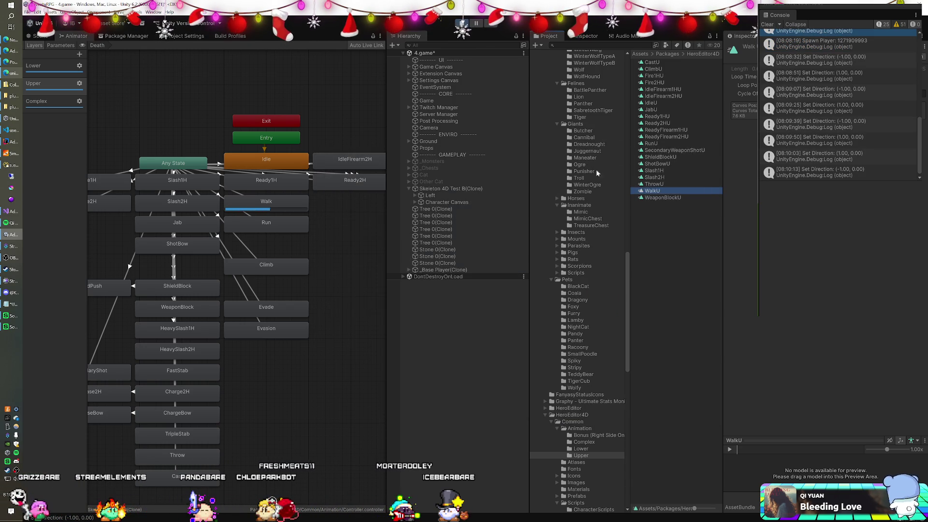
click(269, 163)
mouse_move(211, 190)
mouse_down()
mouse_move(276, 172)
mouse_move(256, 174)
mouse_up()
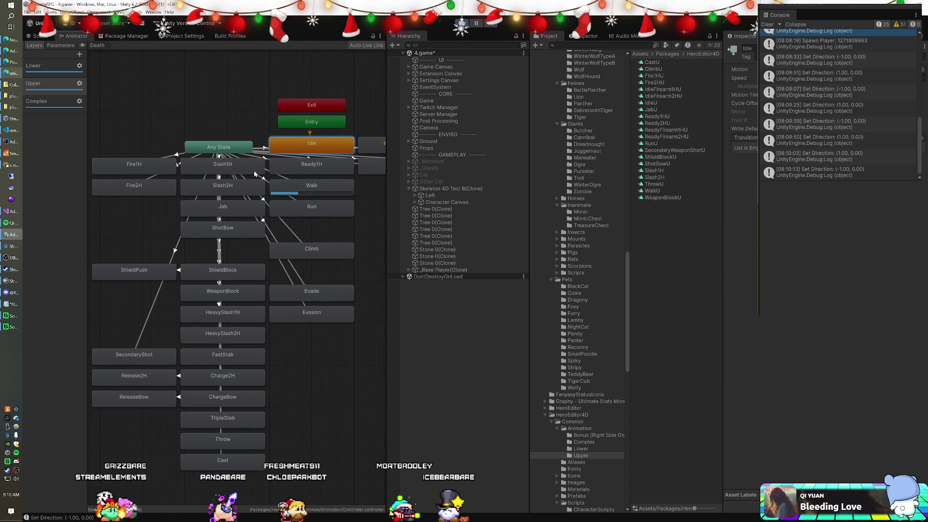
Switch to the Lower layer and review the ClimbL and IdleL clip keyframes.
click(45, 73)
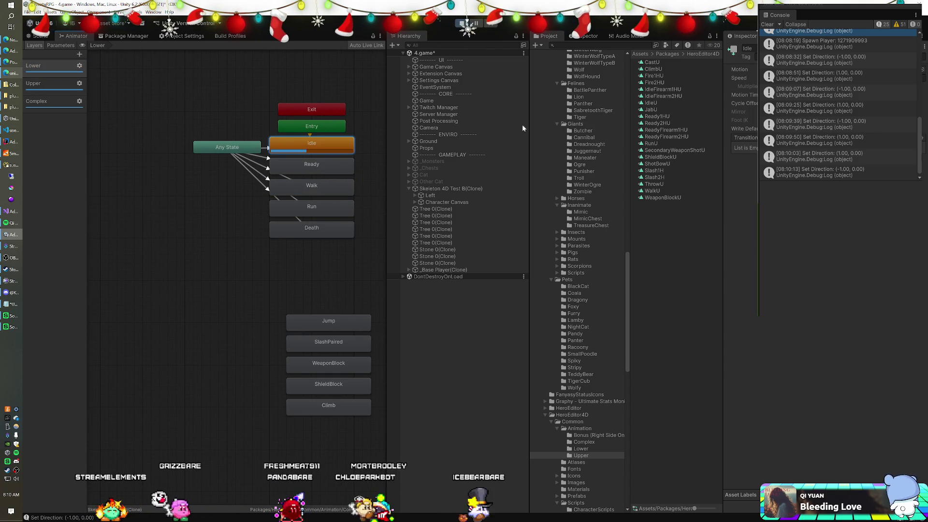
click(581, 449)
double_click(651, 62)
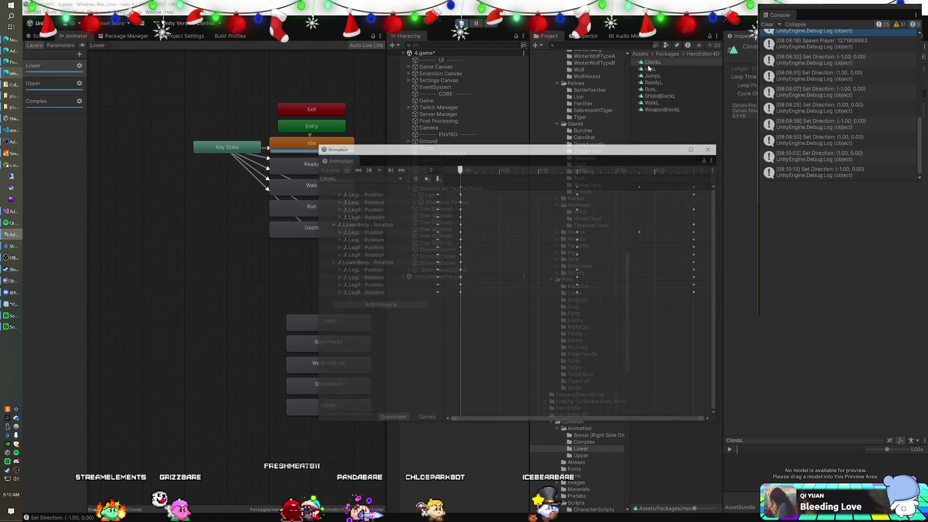
click(651, 69)
double_click(650, 69)
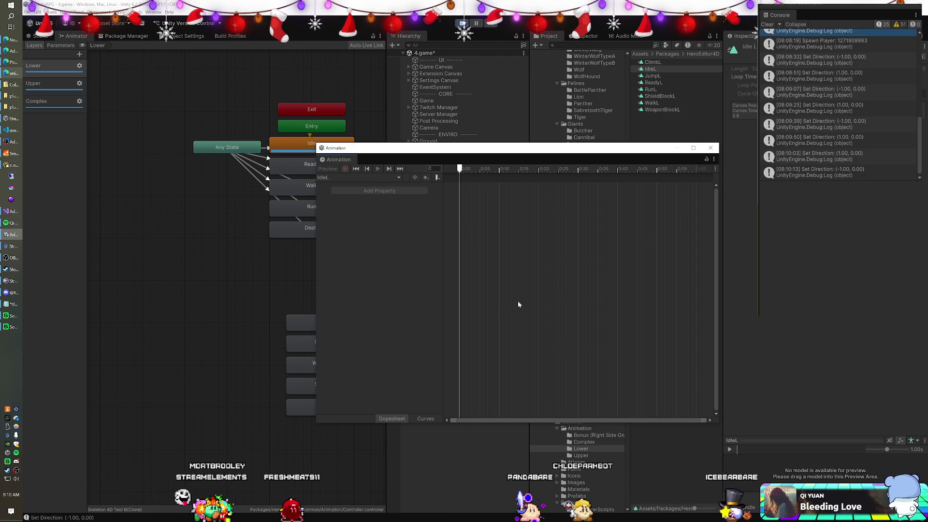
Review the WalkL clip's LegR position and rotation keys, such as Rotation.z -30.
click(362, 176)
click(348, 186)
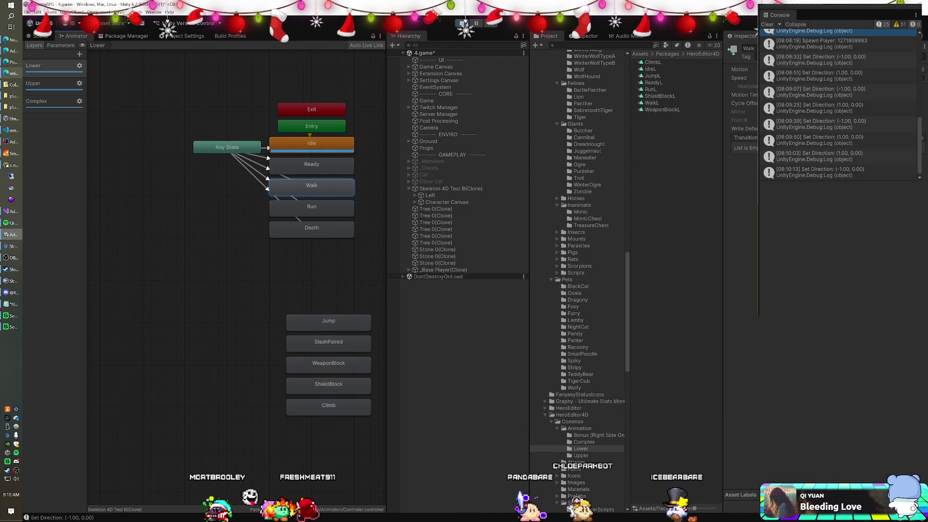
click(648, 103)
double_click(648, 103)
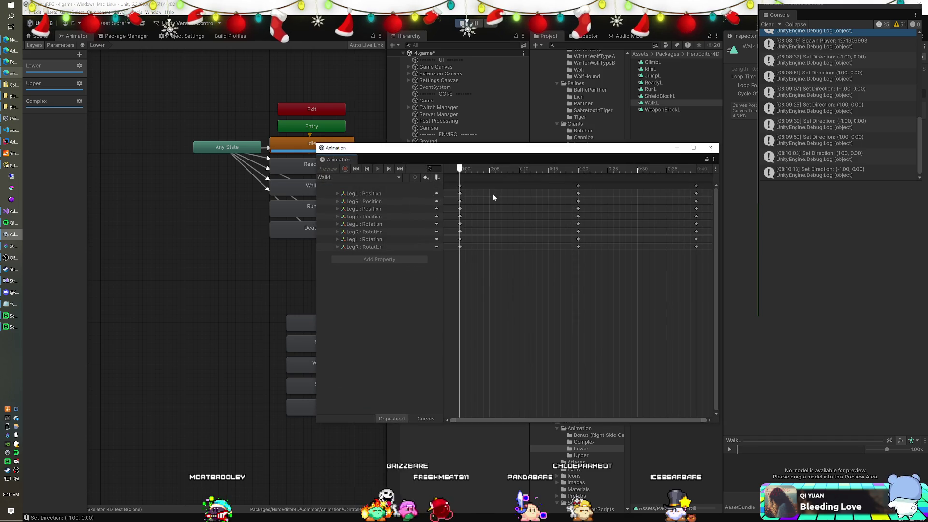
click(337, 202)
click(337, 202)
click(338, 239)
click(339, 276)
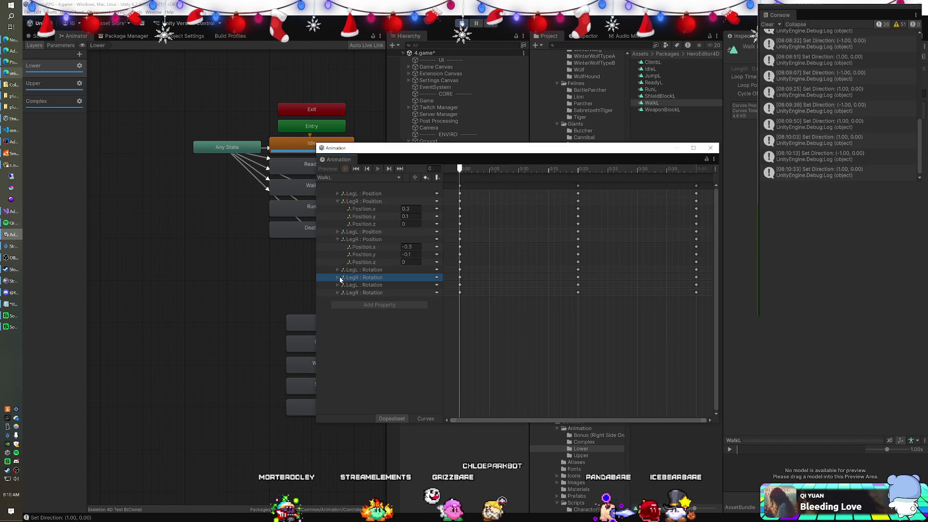
click(337, 277)
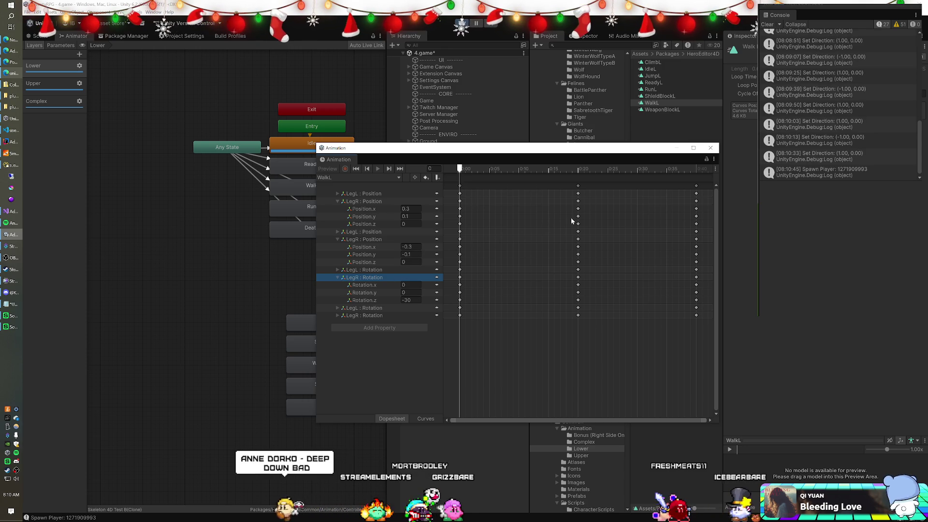
click(711, 148)
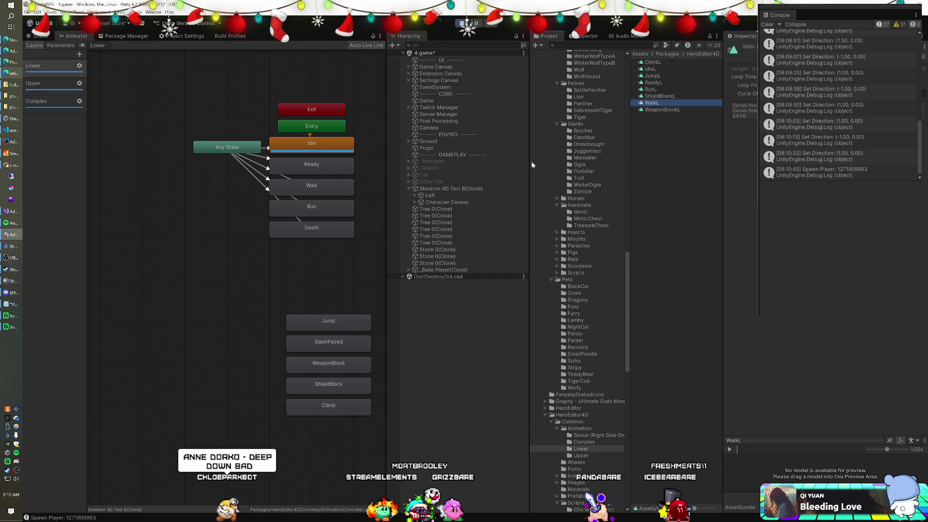
Select Skeleton 4D Test B(Clone), ping its Animator controller asset and collapse its script components.
click(444, 189)
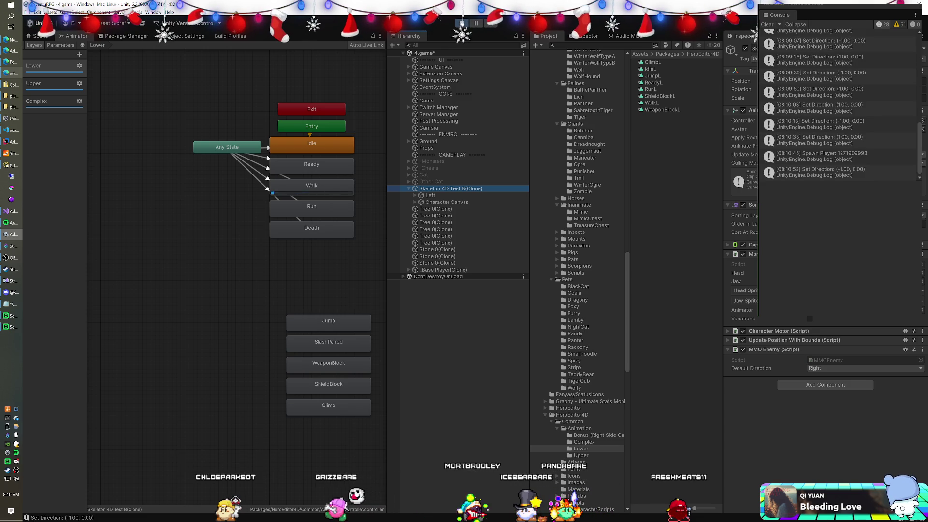
click(743, 120)
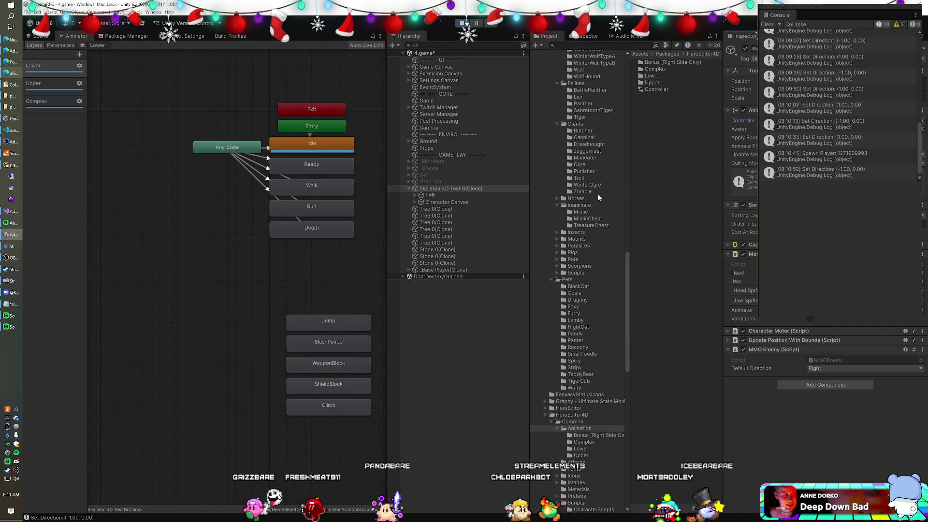
click(741, 254)
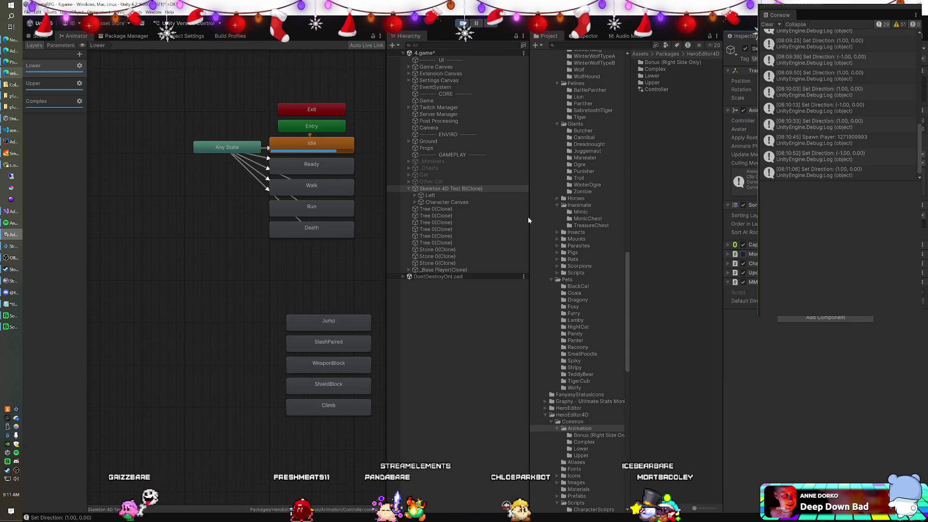
Compare the Left child with the root object, then select Any State to list its transitions.
click(431, 196)
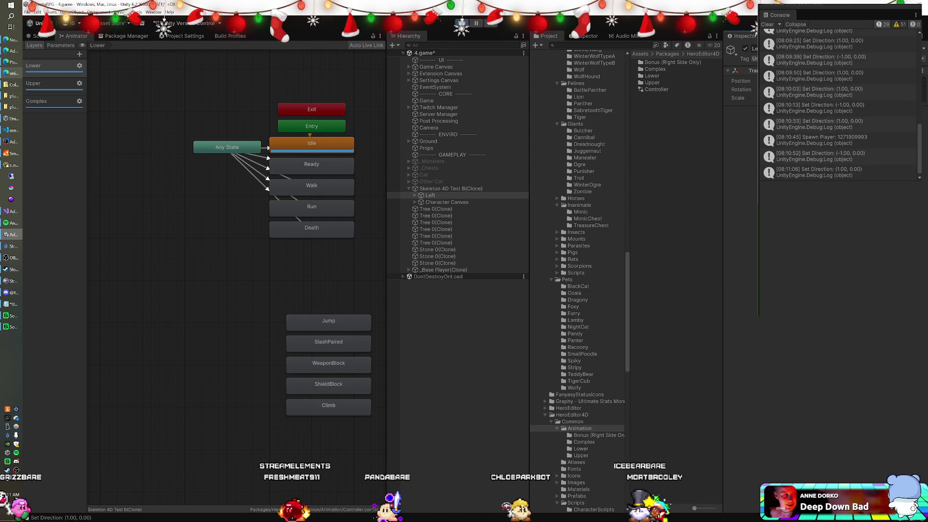
click(454, 188)
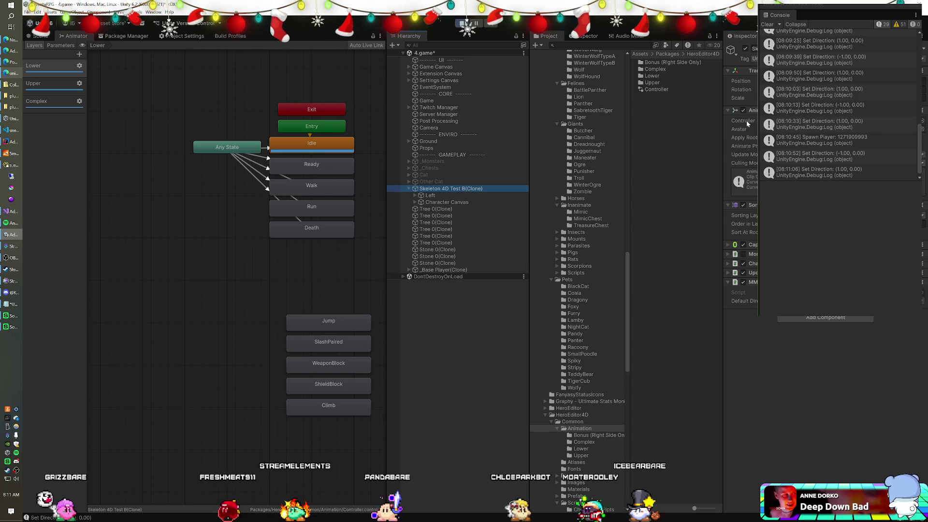
click(430, 195)
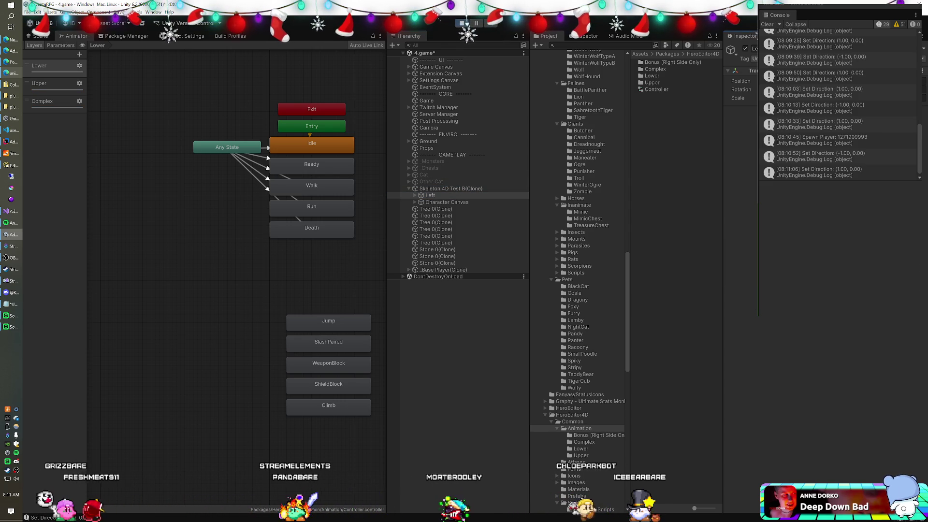
click(455, 189)
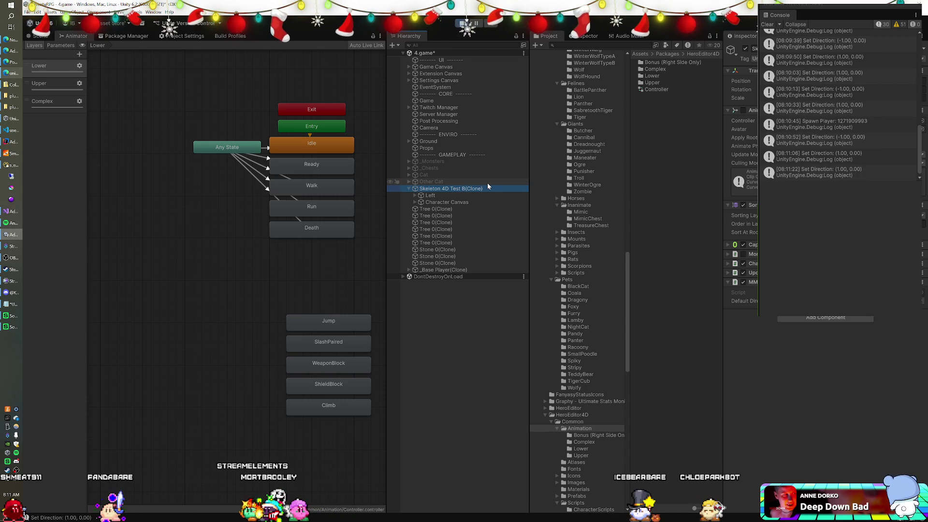
click(230, 146)
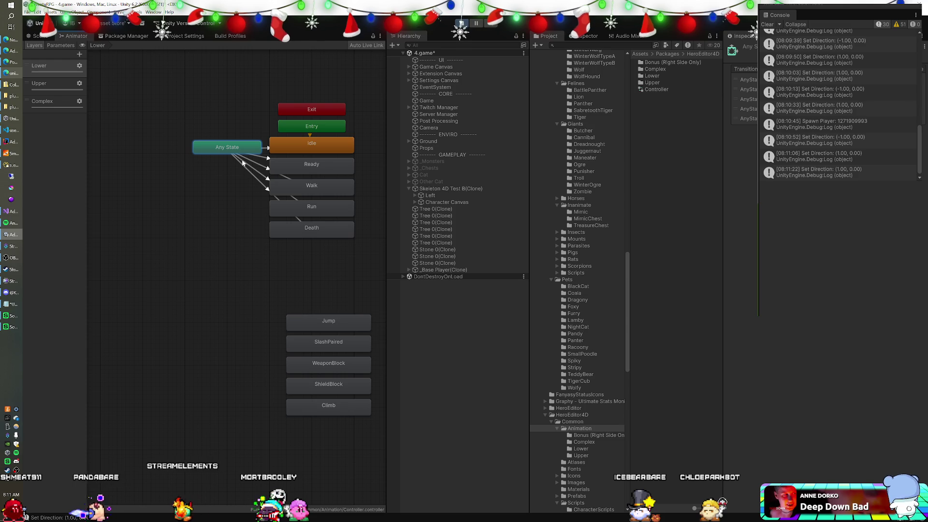
Expand the AnyState→Walk transition settings and float its preview window, tilted to show the character.
click(265, 151)
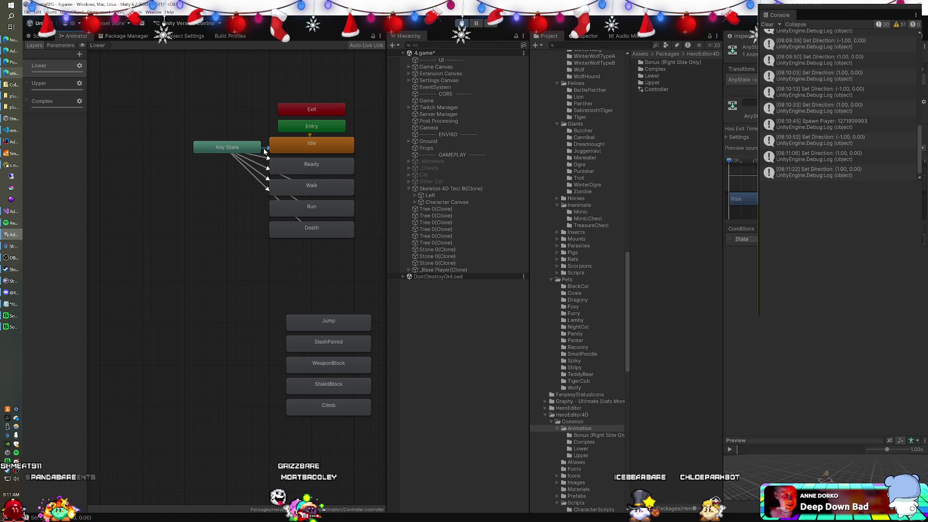
click(738, 137)
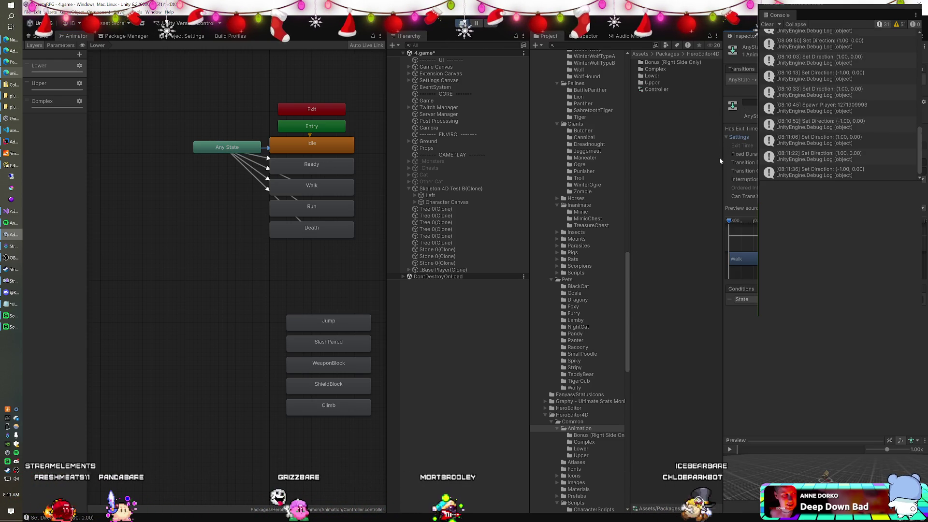
click(766, 439)
drag(765, 439, 767, 439)
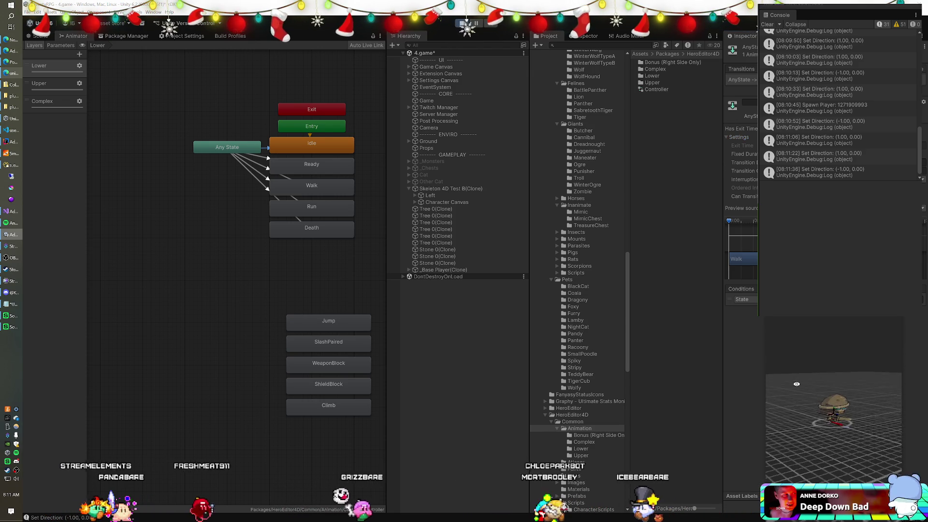
drag(786, 377, 785, 372)
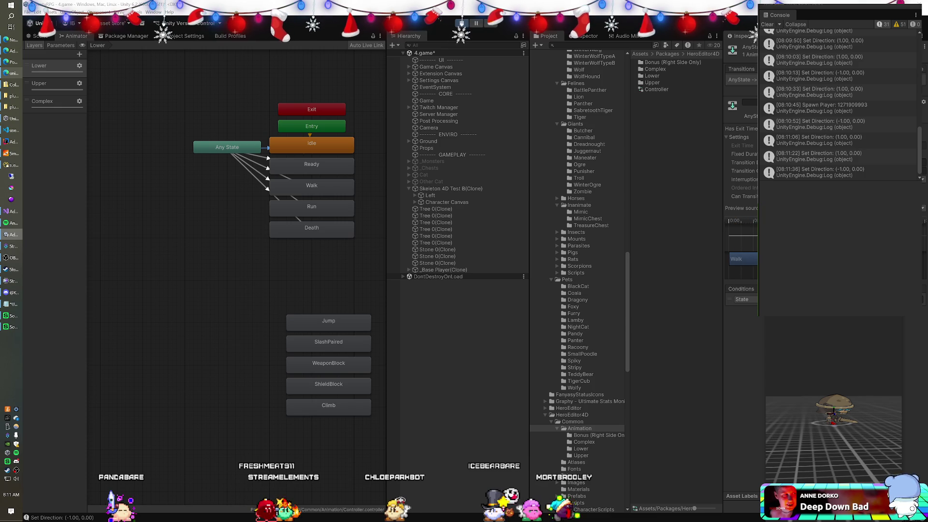
Check the Ready and Idle states and the Entry→Idle default transition, ending on Idle.
click(324, 167)
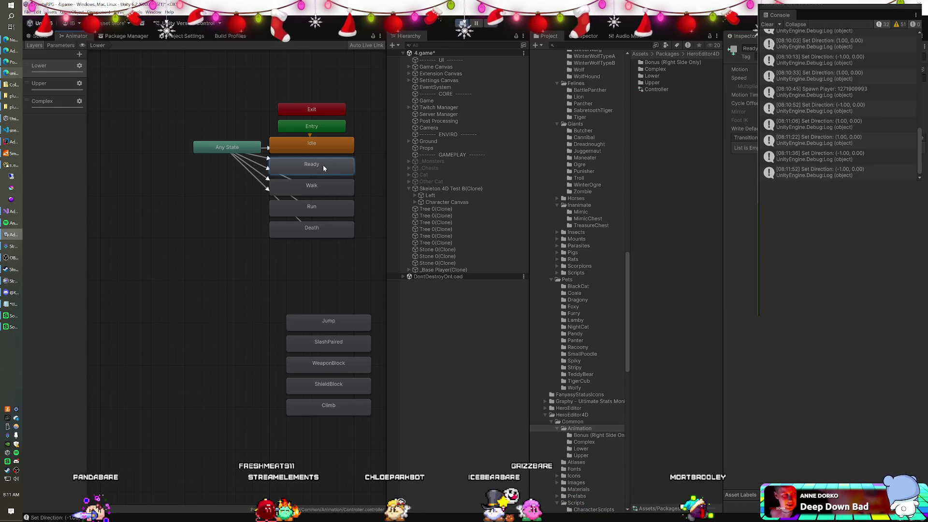
click(321, 143)
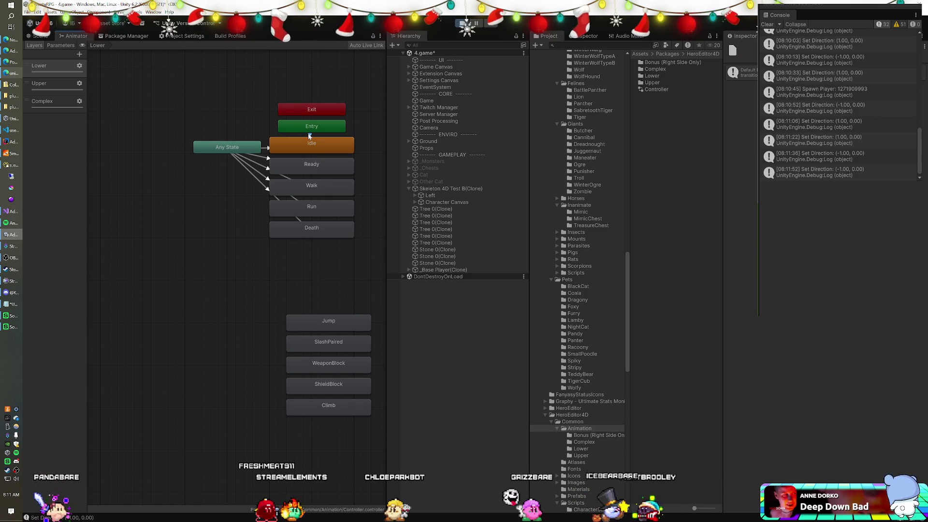
click(315, 128)
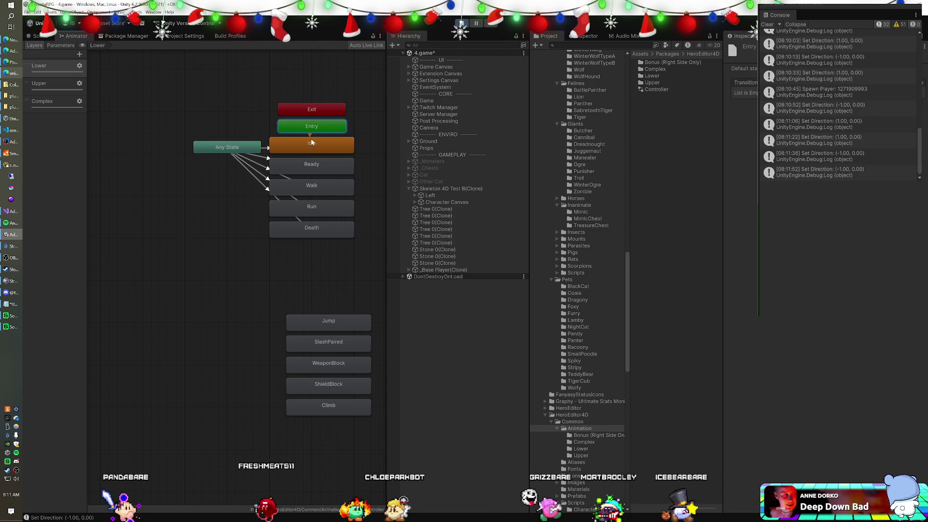
click(310, 135)
click(311, 144)
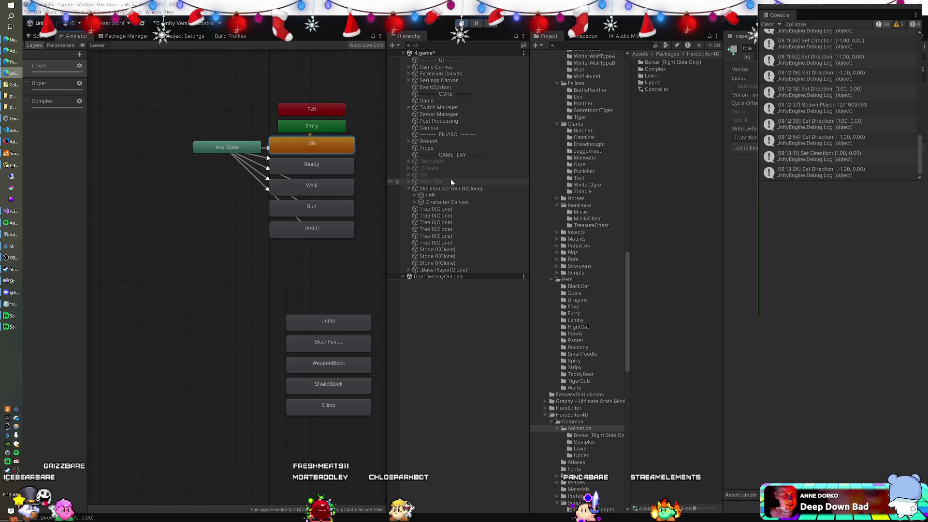
Inspect the Walk and Idle states across the Upper and Lower animator layers.
click(449, 195)
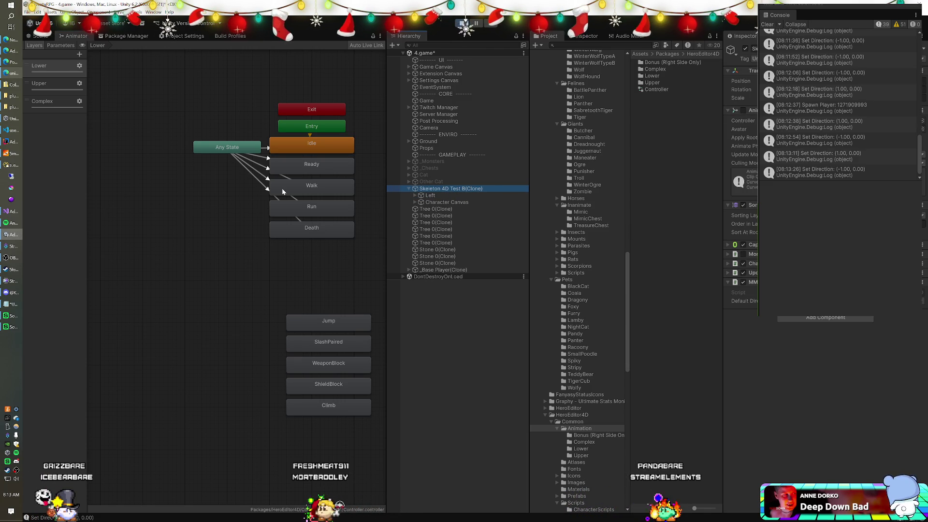
click(312, 185)
click(664, 90)
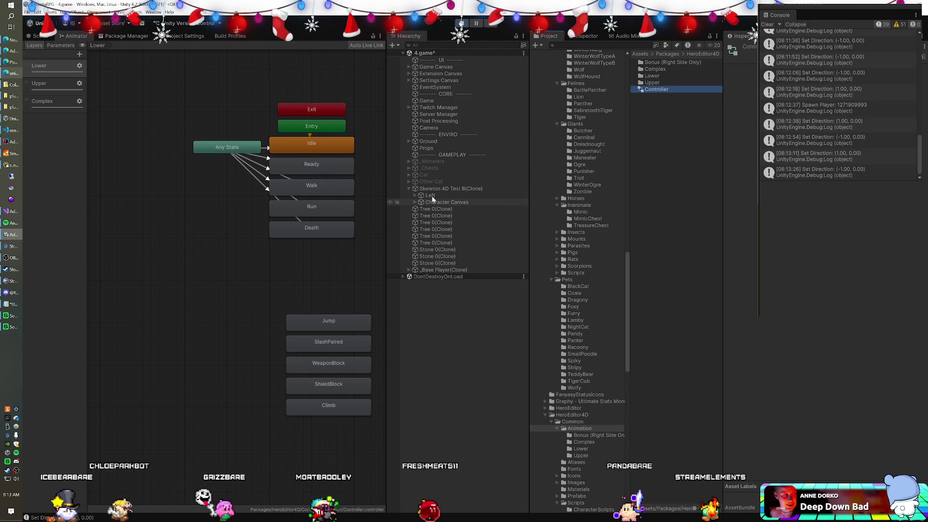
click(319, 144)
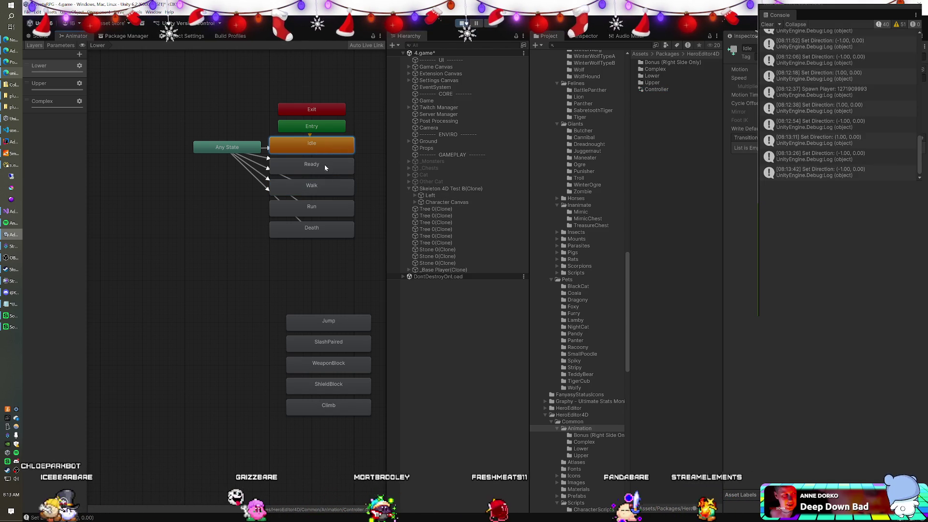
click(41, 84)
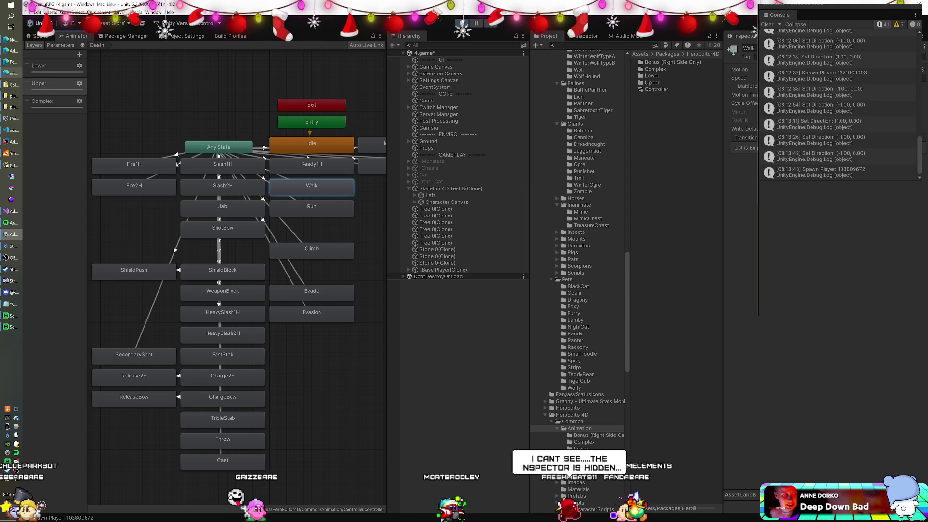
click(311, 144)
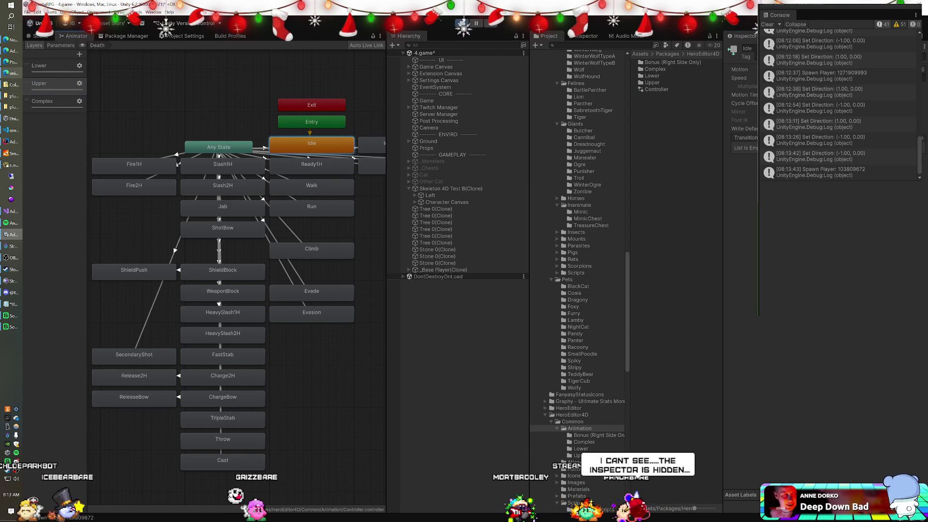
click(43, 66)
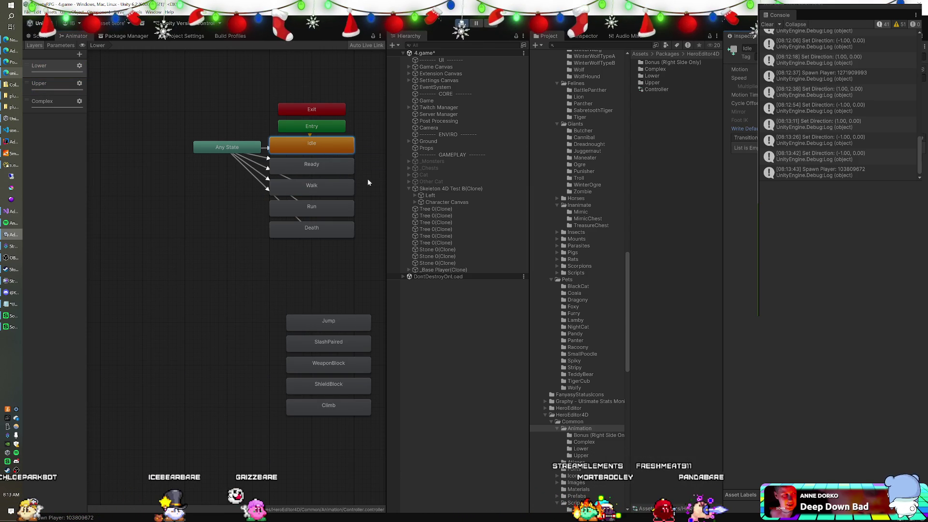
click(344, 186)
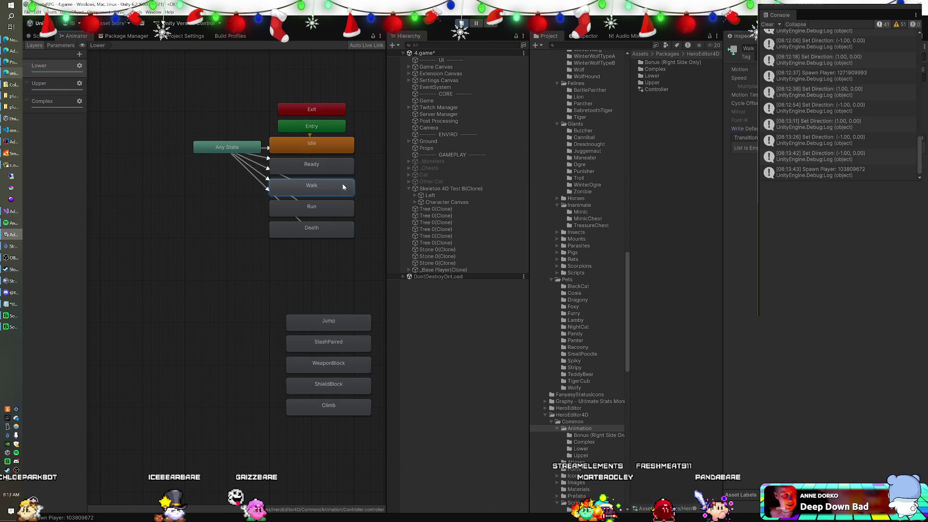
Enable the Skeleton 4D Test B(Clone) Animator component and select its Left child.
click(425, 189)
click(744, 115)
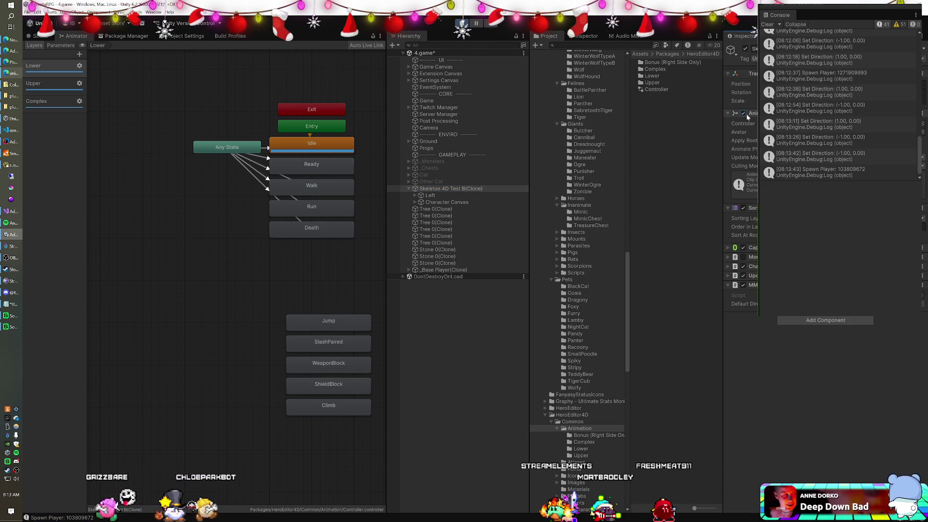
click(451, 194)
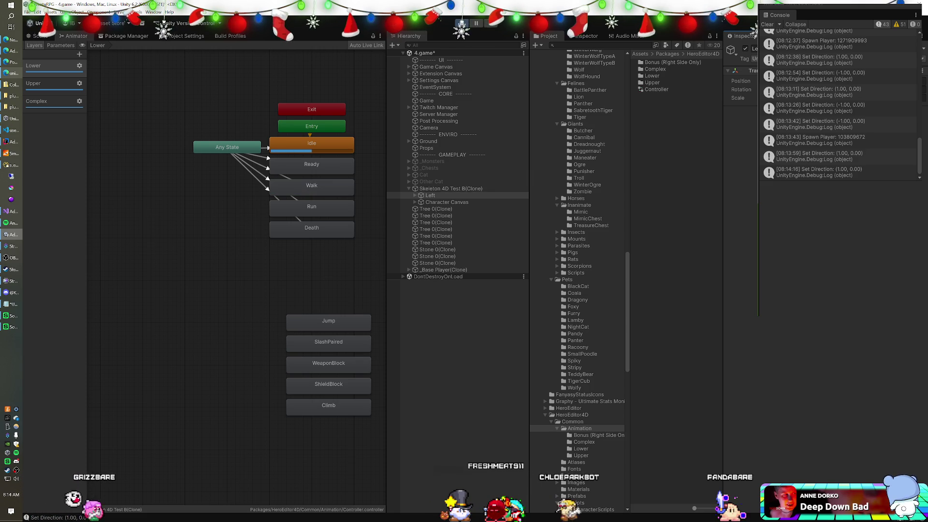
Disable the skeleton clone's Animator and view the Left child's Transform, Scale Y and Z 0.5.
click(416, 189)
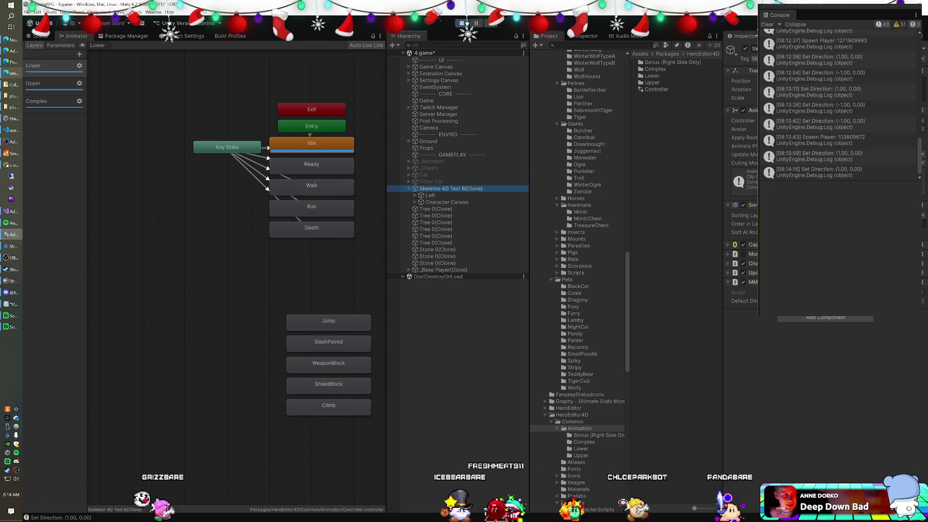
click(743, 110)
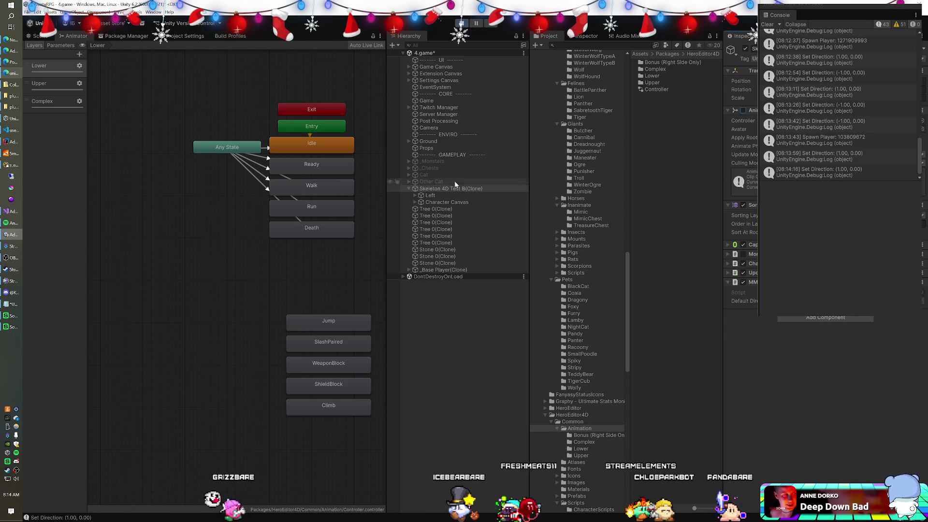
click(431, 196)
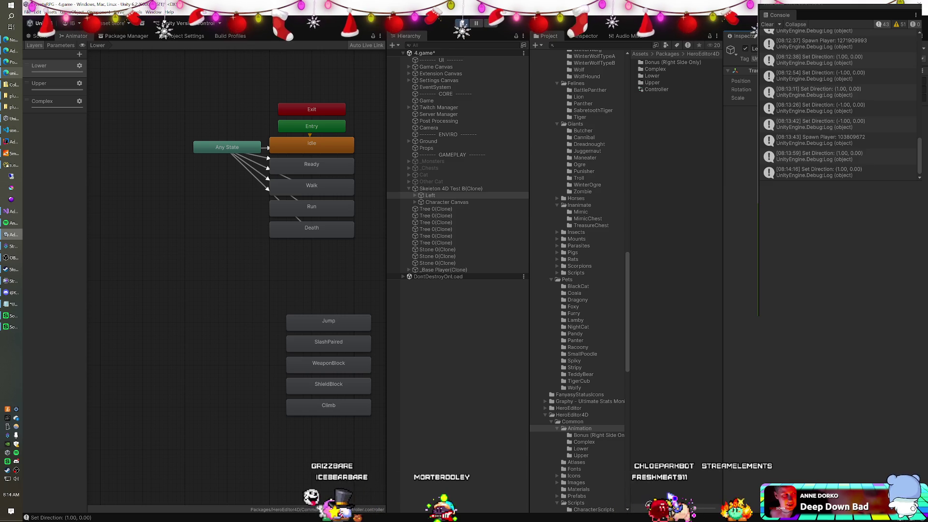
click(450, 188)
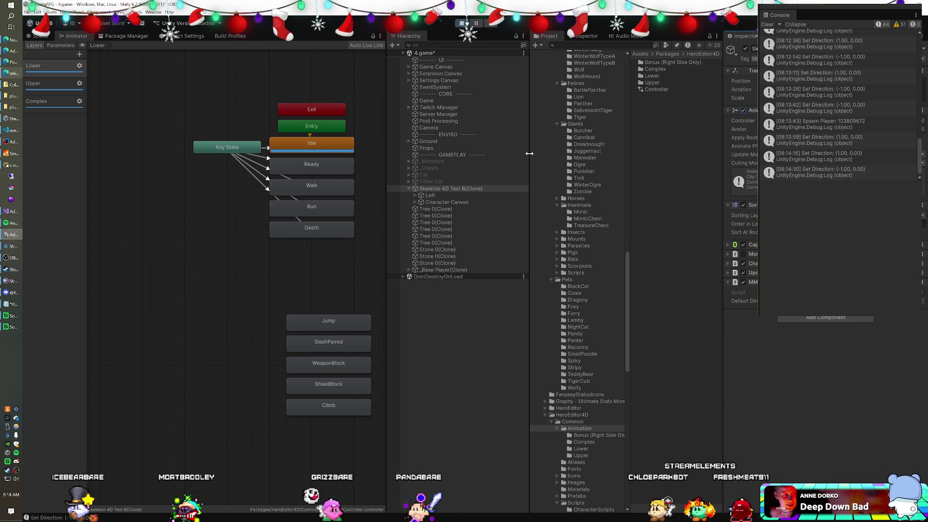
click(480, 196)
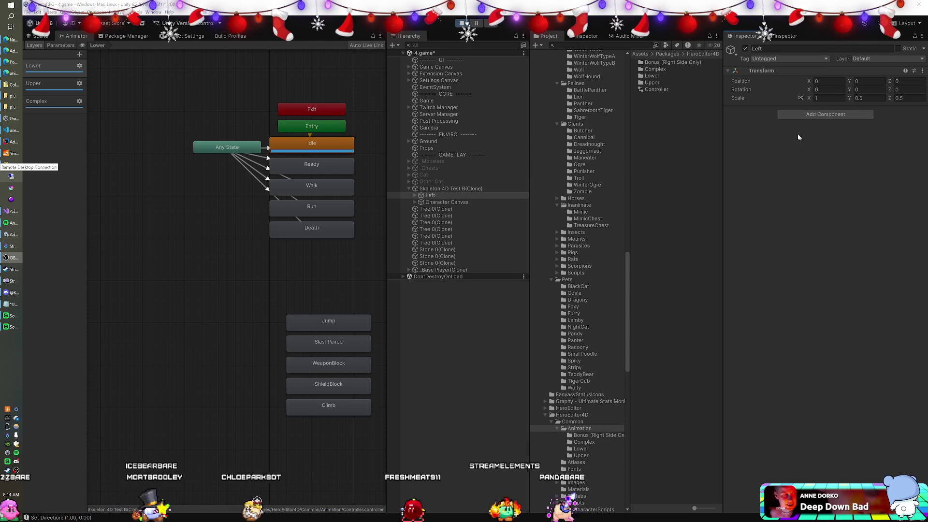
Set the Left child's Scale X to 0.5.
click(829, 98)
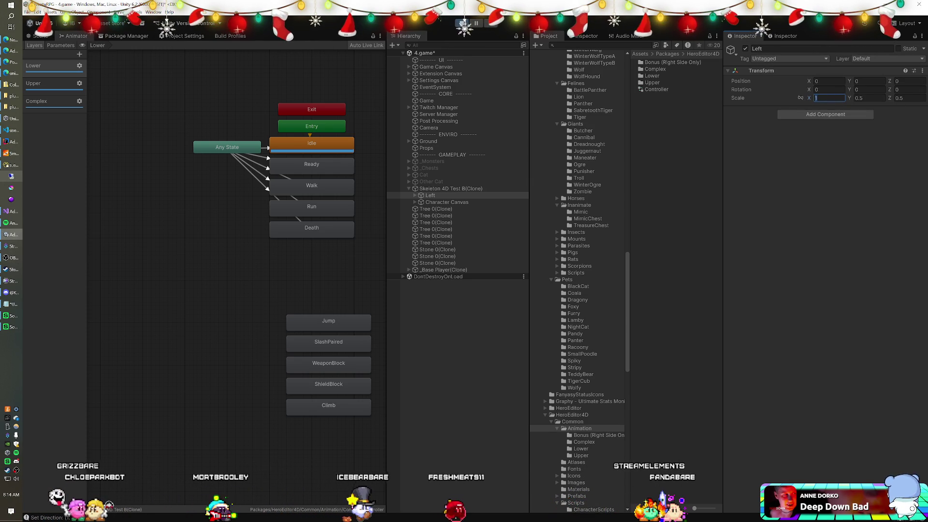
click(471, 188)
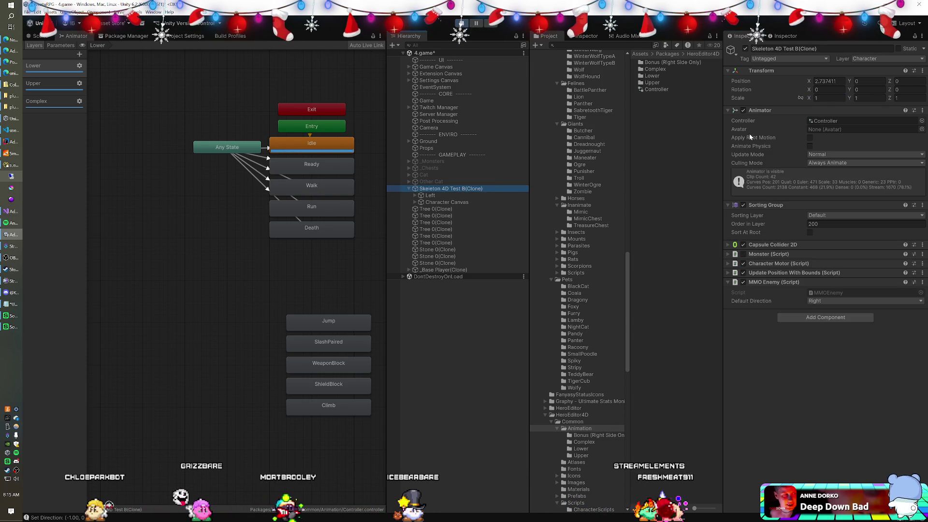
click(457, 196)
click(827, 99)
text(0.45)
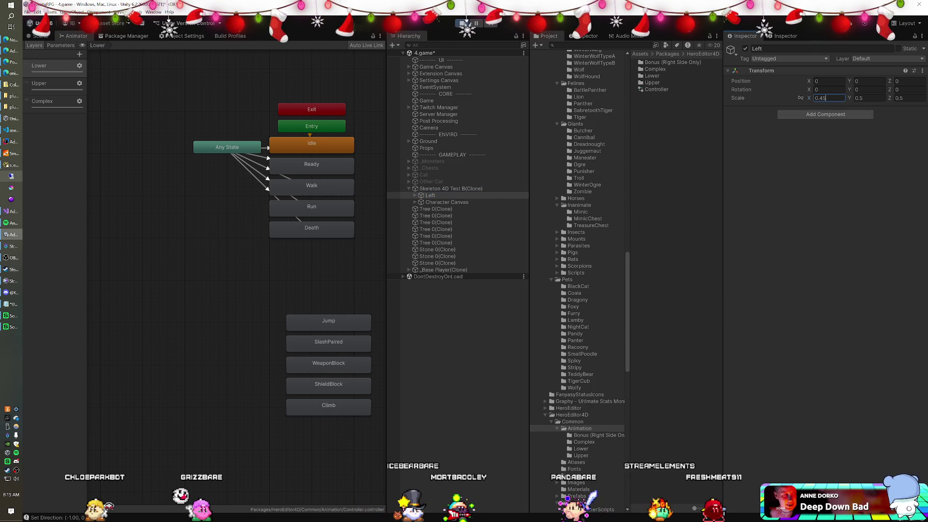
key(BackSpace)
key(BackSpace)
text(5)
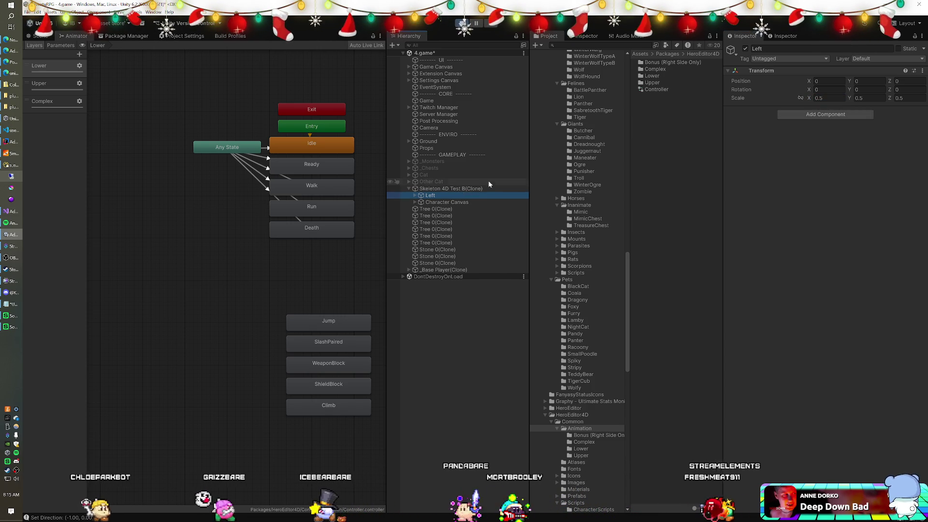
Re-enable the skeleton clone's Animator and select its Character Canvas object.
click(471, 189)
click(743, 110)
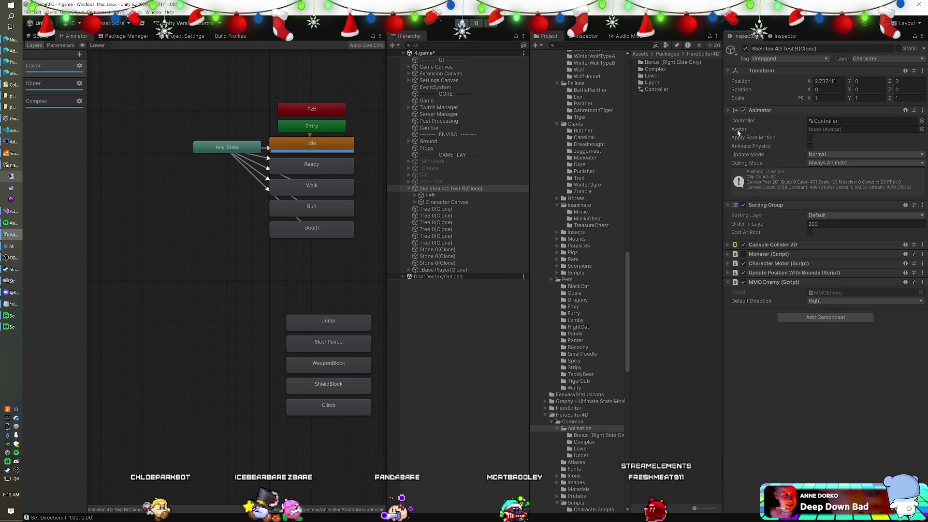
click(461, 196)
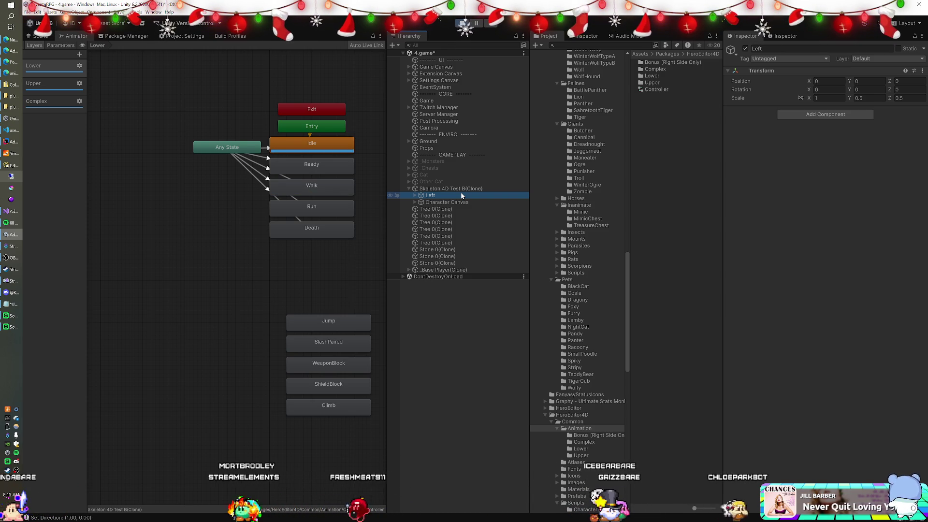
click(448, 203)
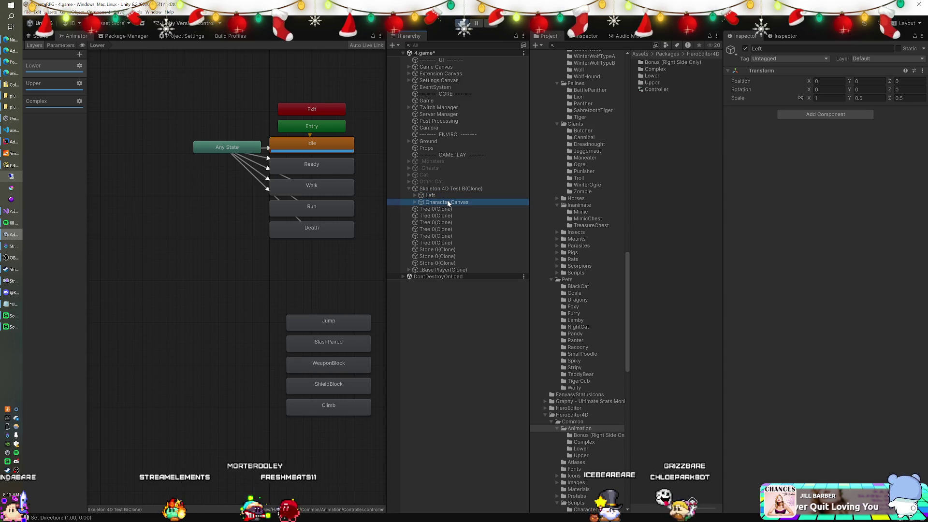
Delete the Character Canvas and check the Left child against the root object.
key(Delete)
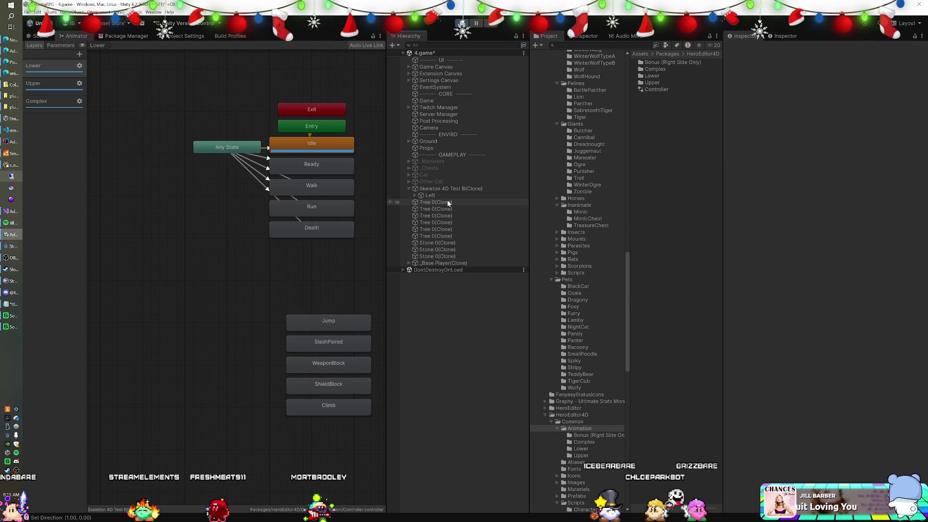
click(449, 196)
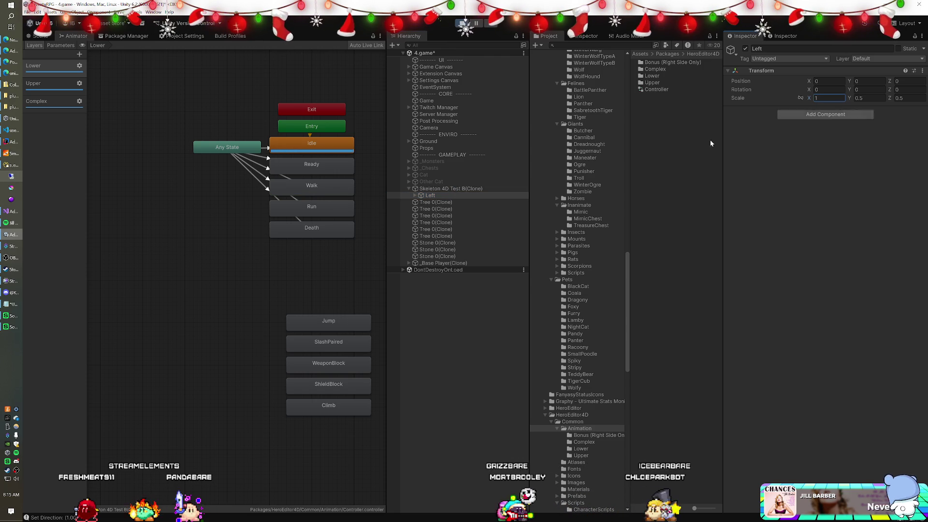
click(435, 189)
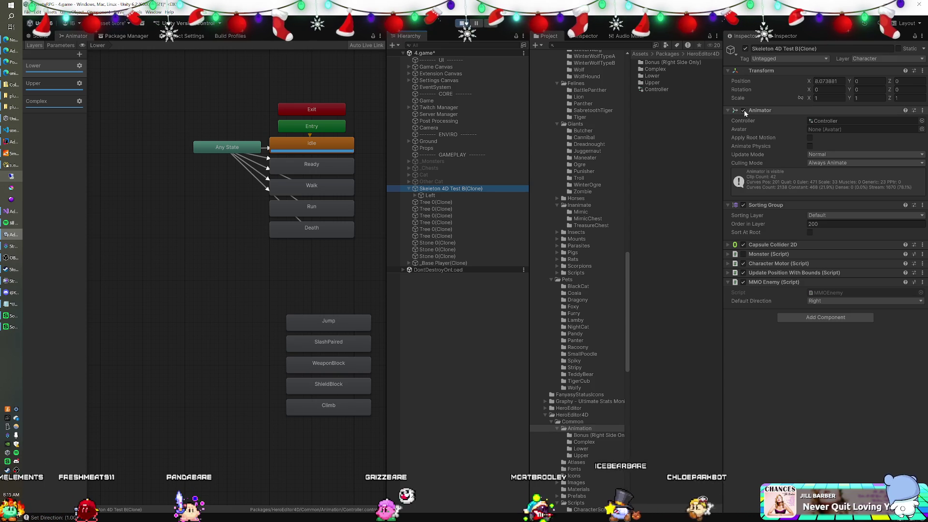
click(430, 196)
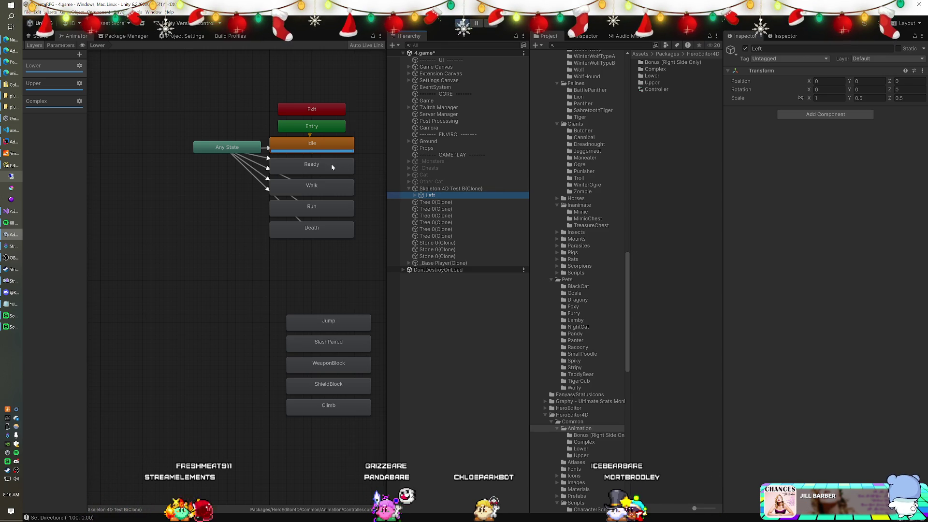
Inspect the Lower layer's Walk and Idle states and turn on Write Defaults for Idle.
click(304, 190)
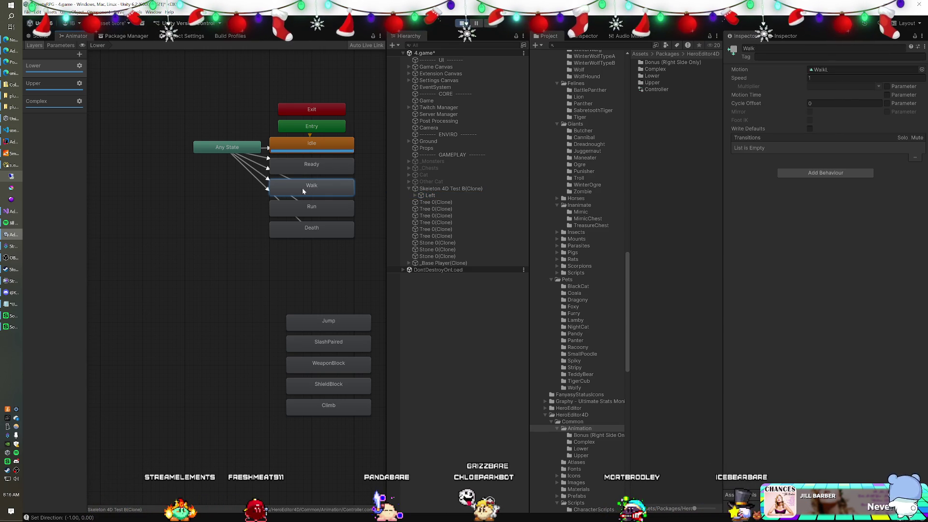
click(353, 144)
click(810, 128)
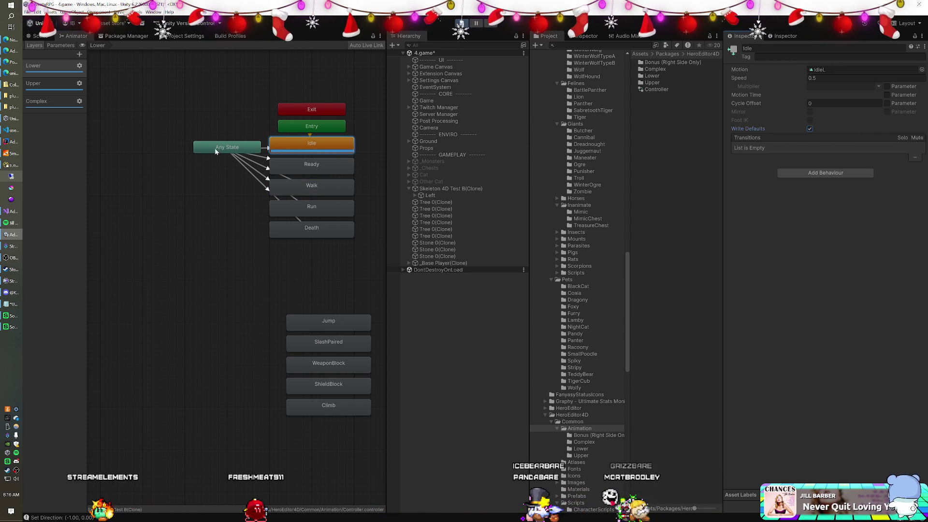
Disable the skeleton's Animator and enter 0 in the Left child's Scale X field.
click(66, 88)
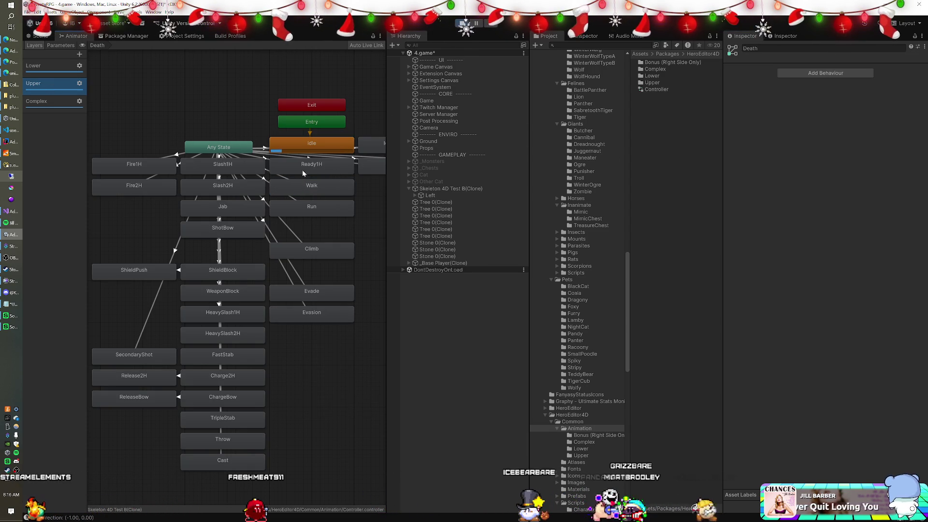
click(310, 186)
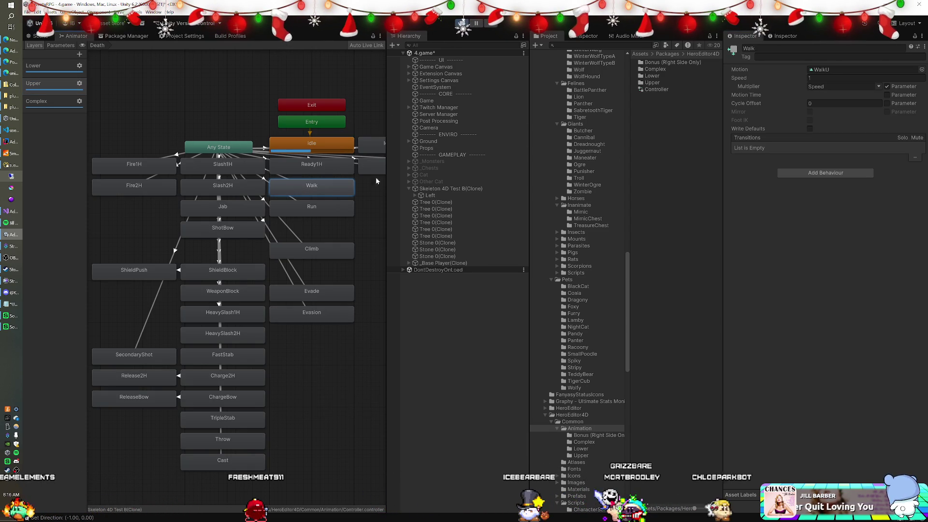
click(326, 153)
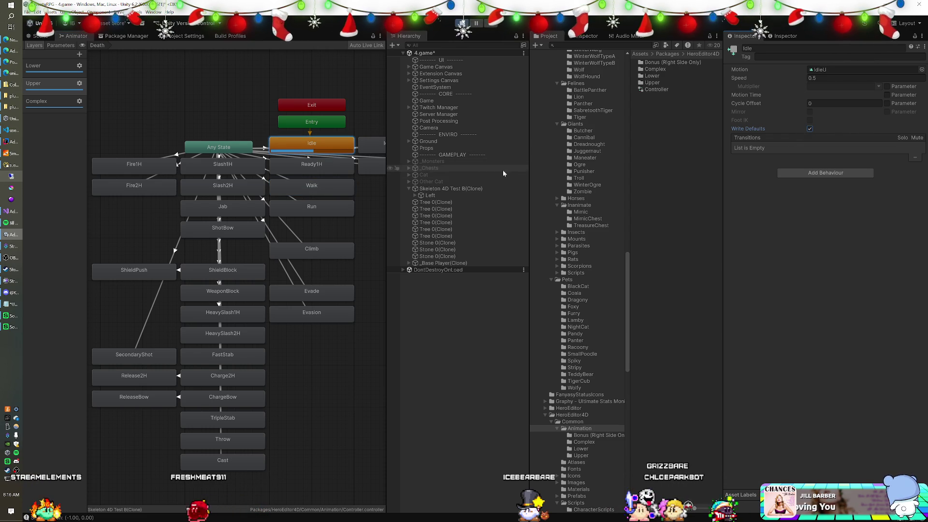
click(431, 195)
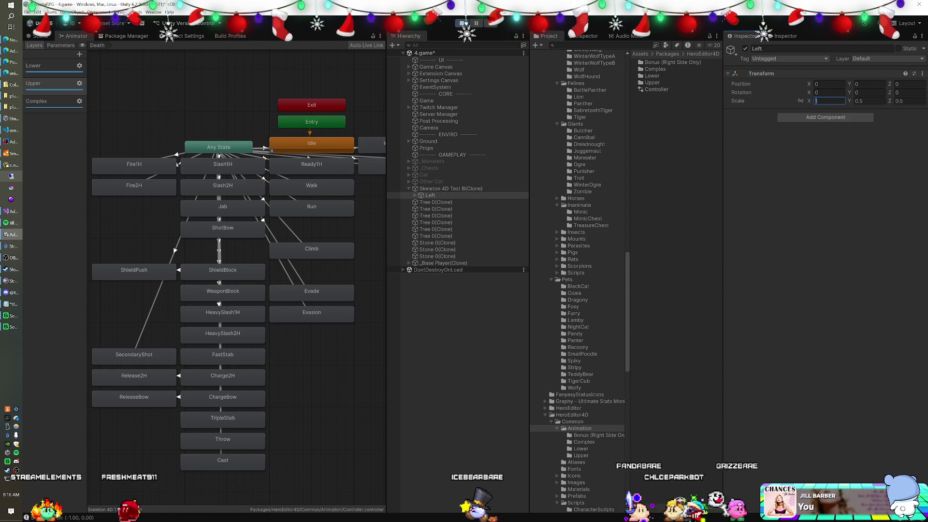
click(471, 189)
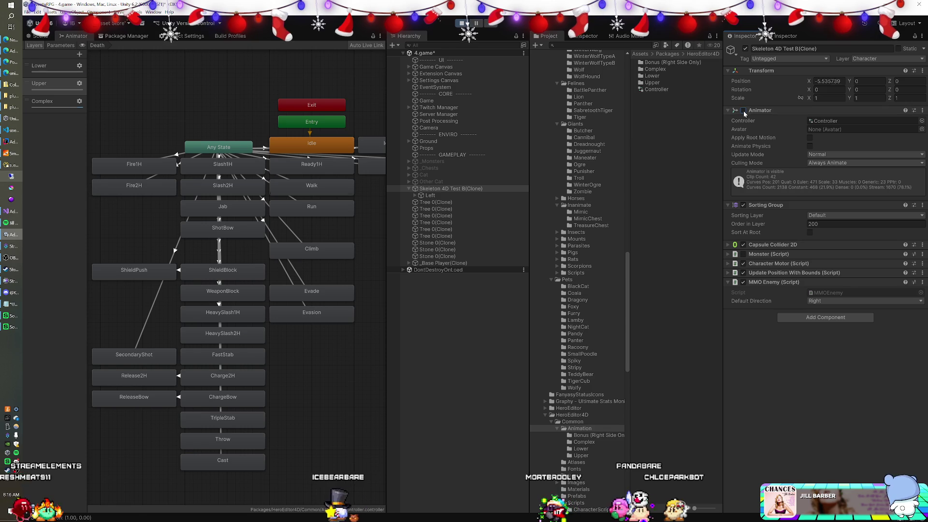
click(431, 195)
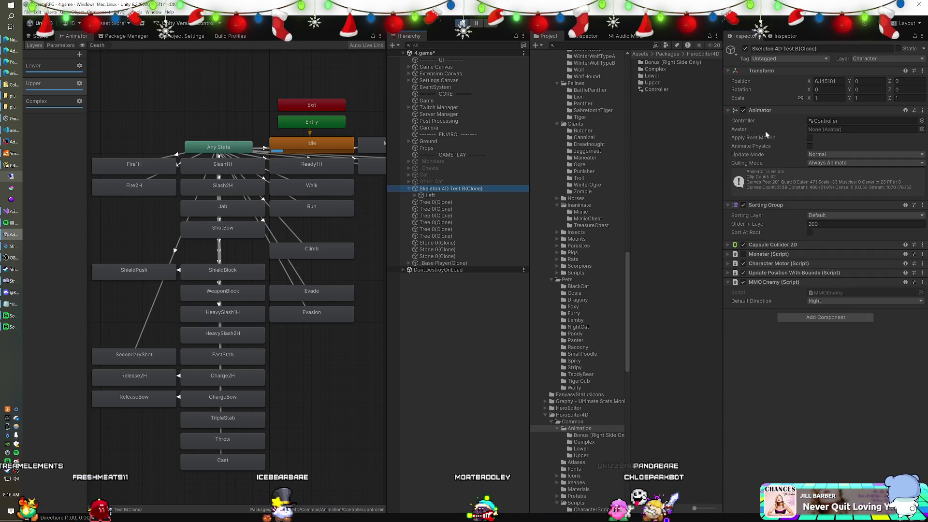
click(743, 110)
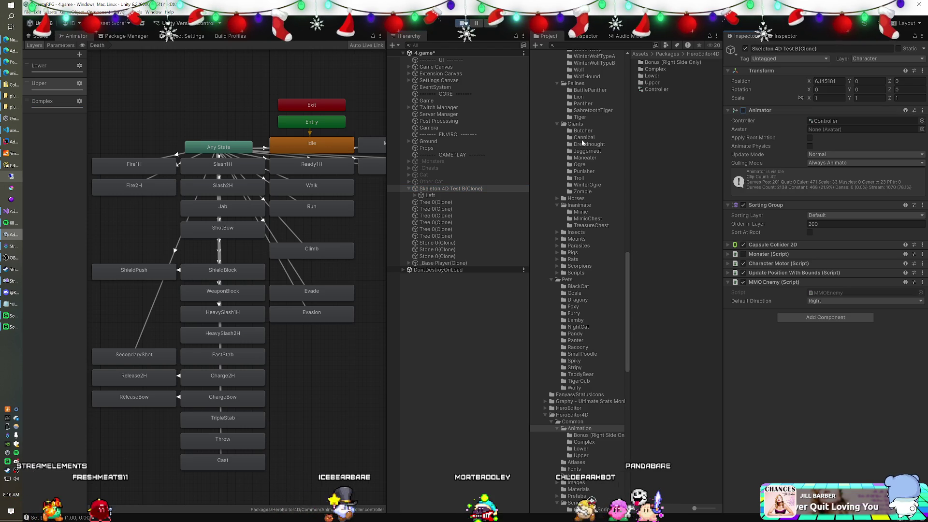
click(431, 195)
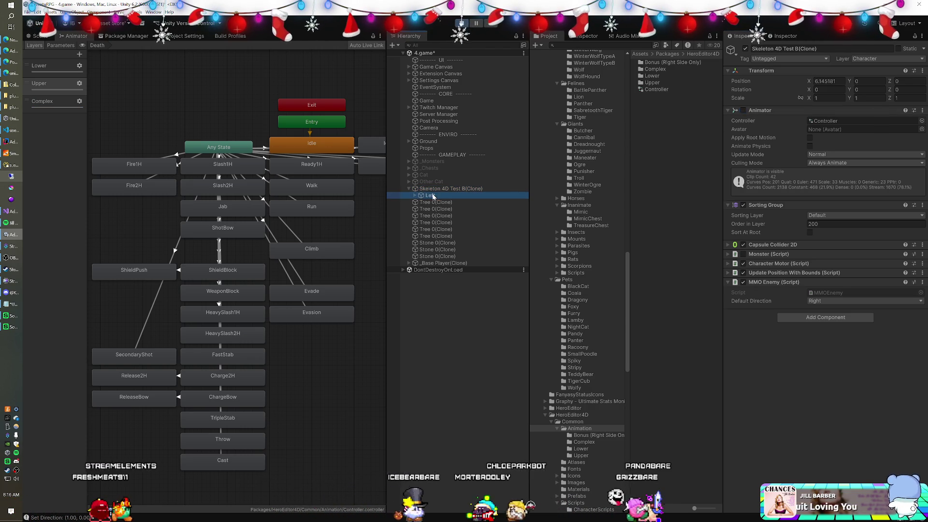
double_click(829, 98)
text(0.5)
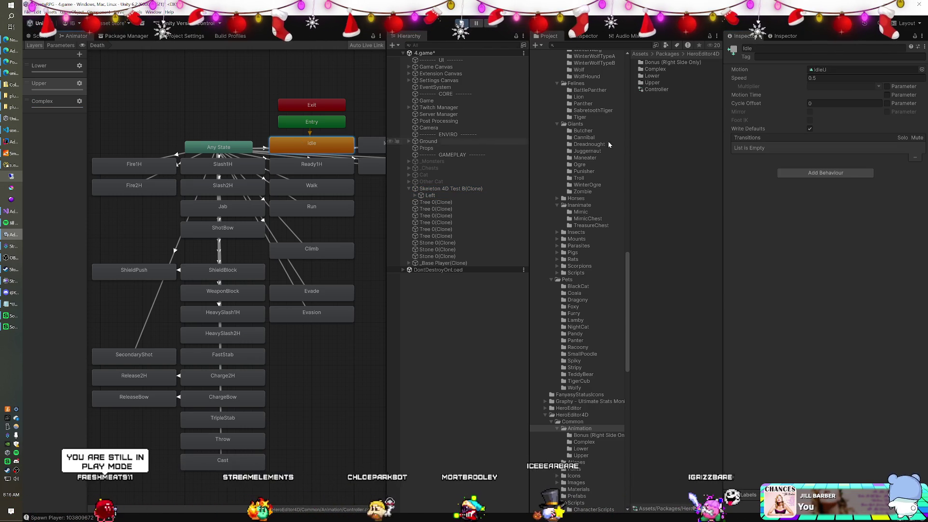
Turn off Write Defaults on the Walk state in both Upper and Lower layers.
click(290, 187)
click(809, 129)
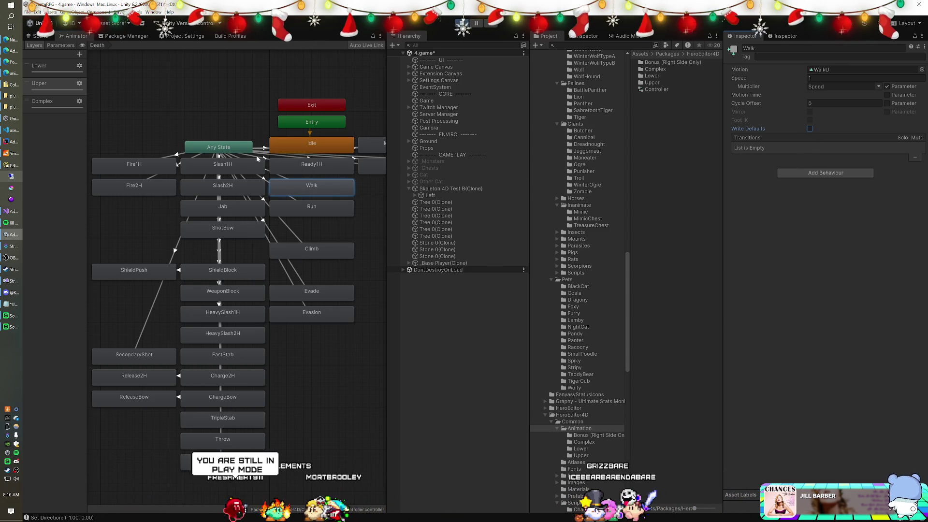
click(43, 66)
click(292, 142)
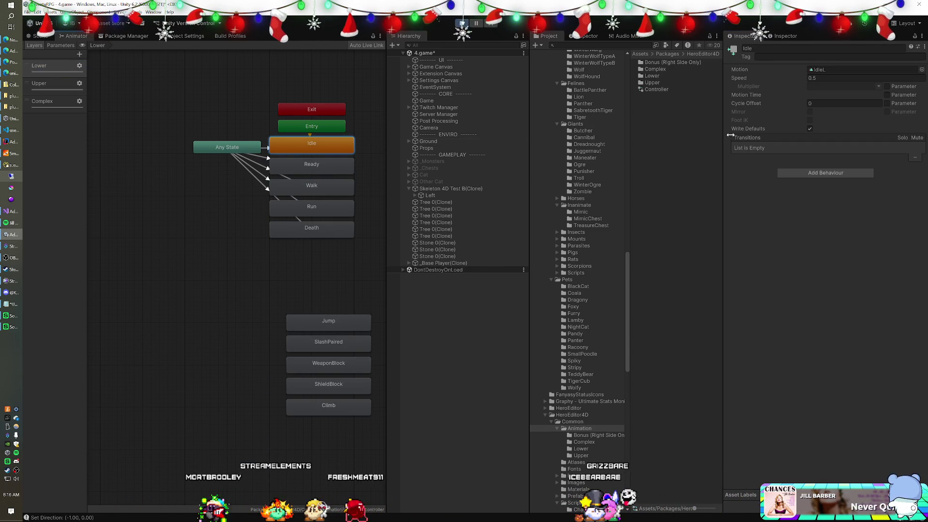
click(302, 186)
click(810, 129)
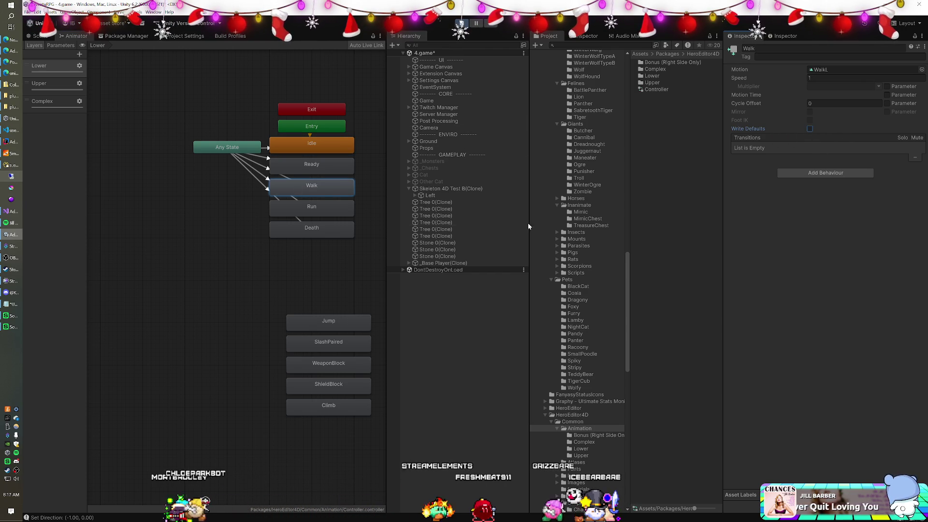
Toggle the skeleton's Animator while checking the Left child's scale, then stop play mode.
click(455, 190)
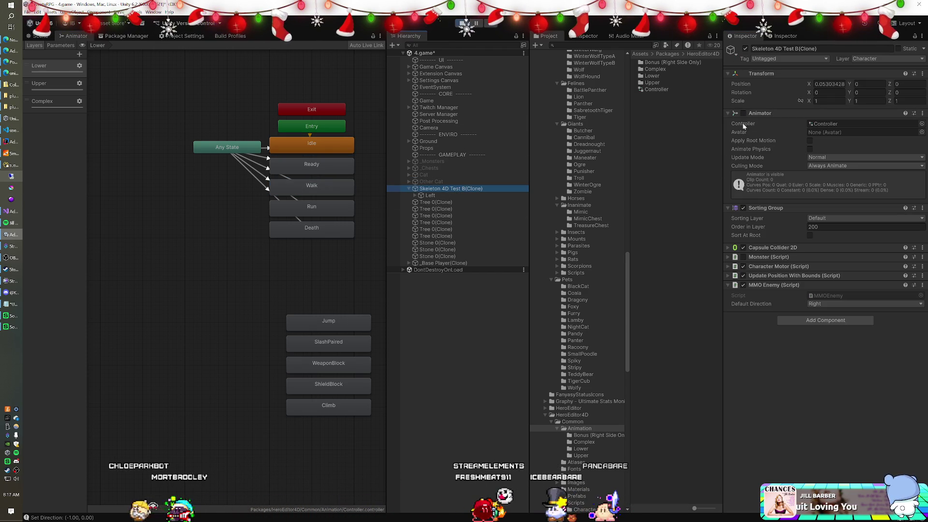
click(479, 195)
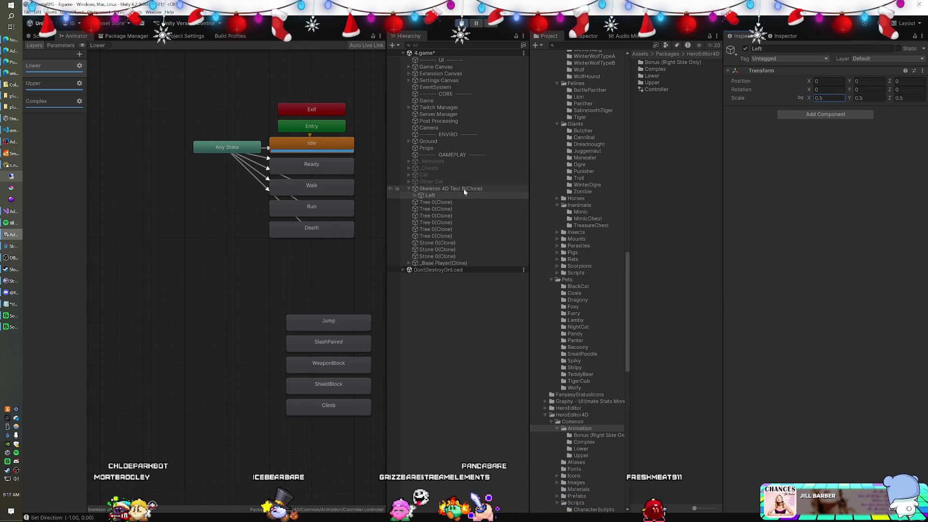
click(451, 189)
click(743, 111)
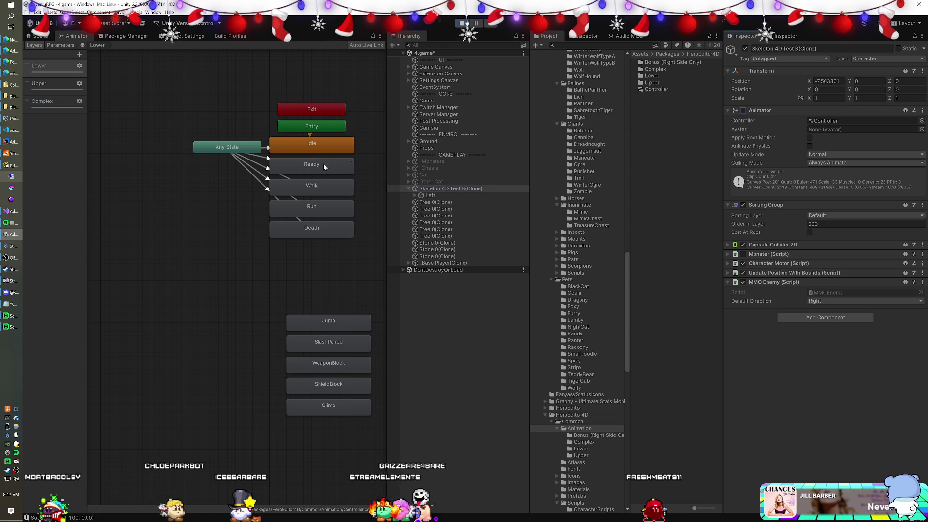
click(409, 195)
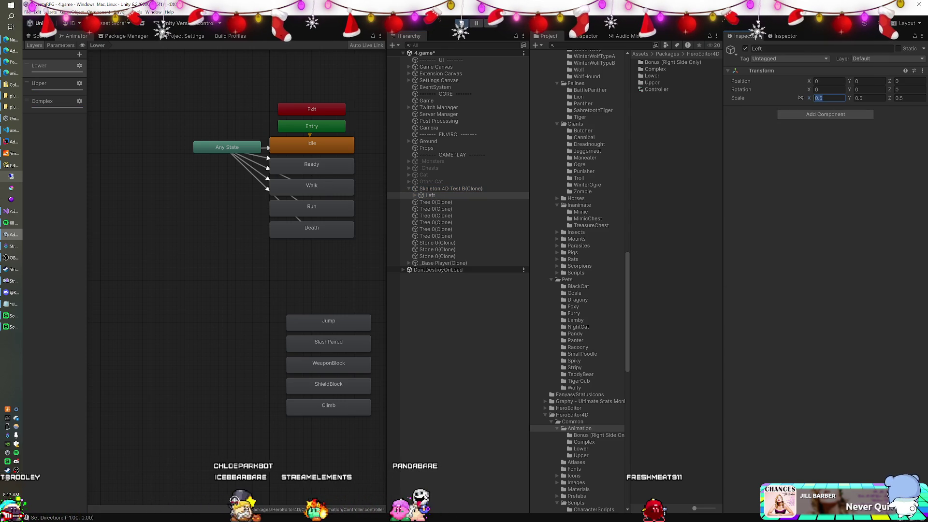
click(743, 110)
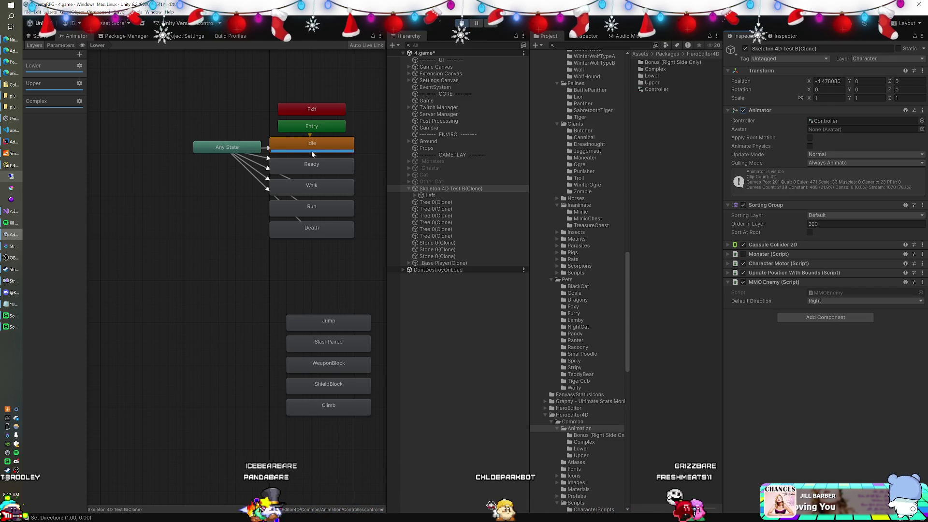
click(457, 197)
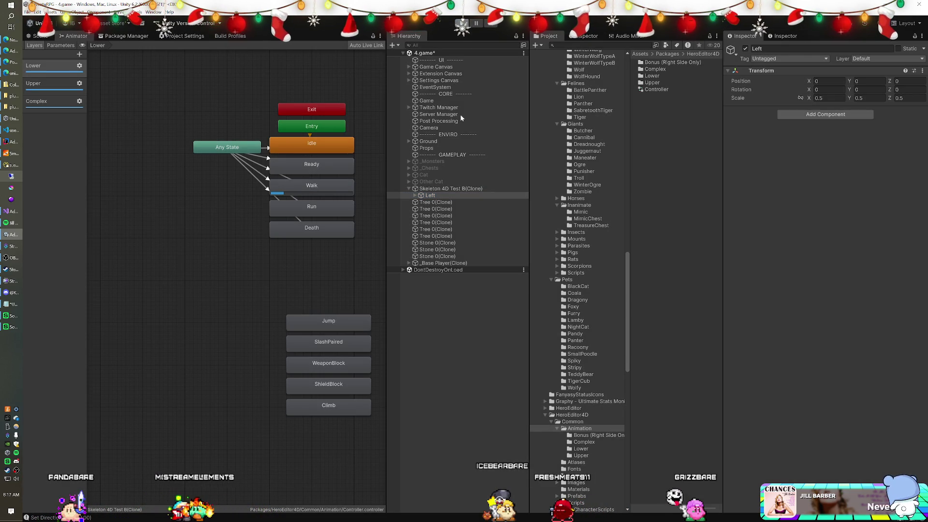
key(ctrl+p)
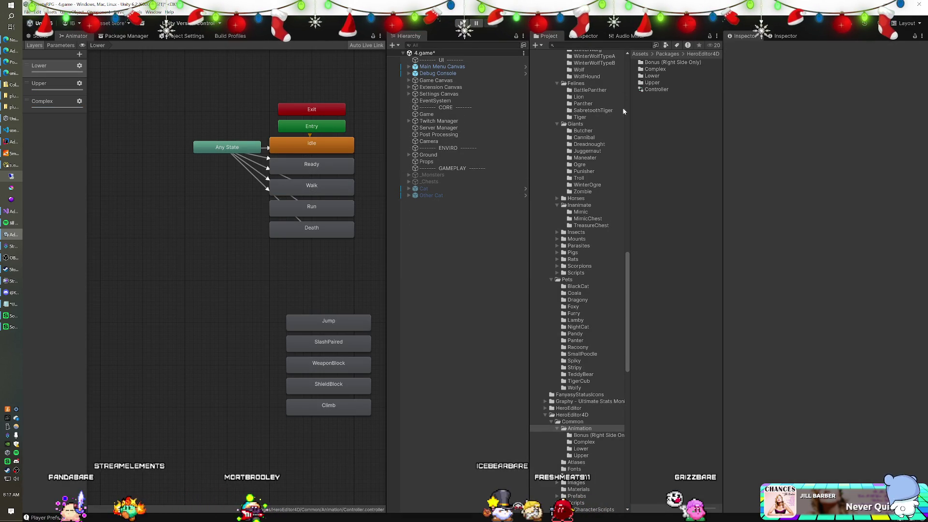
Place a Skeleton 4D Test B prefab from the Enemies folder into the scene.
scroll(594, 283, up, 15)
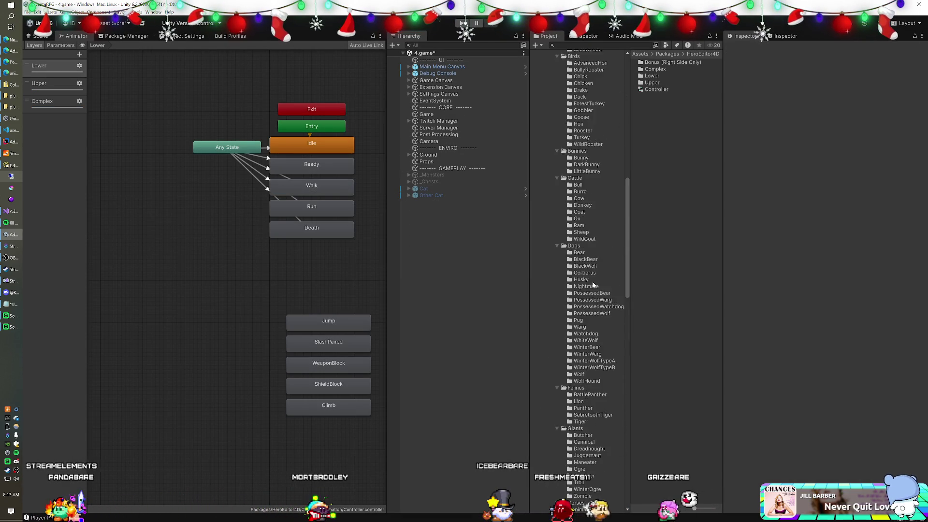
scroll(593, 281, down, 20)
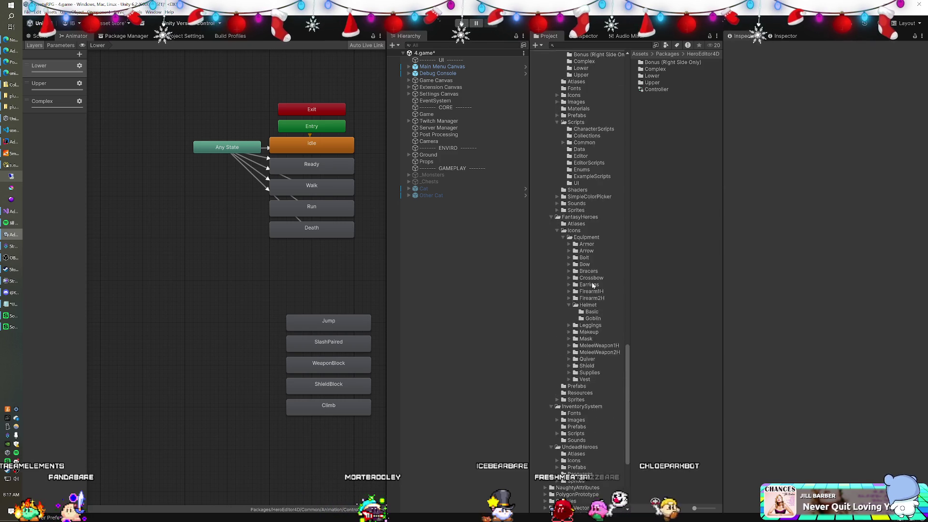
click(572, 393)
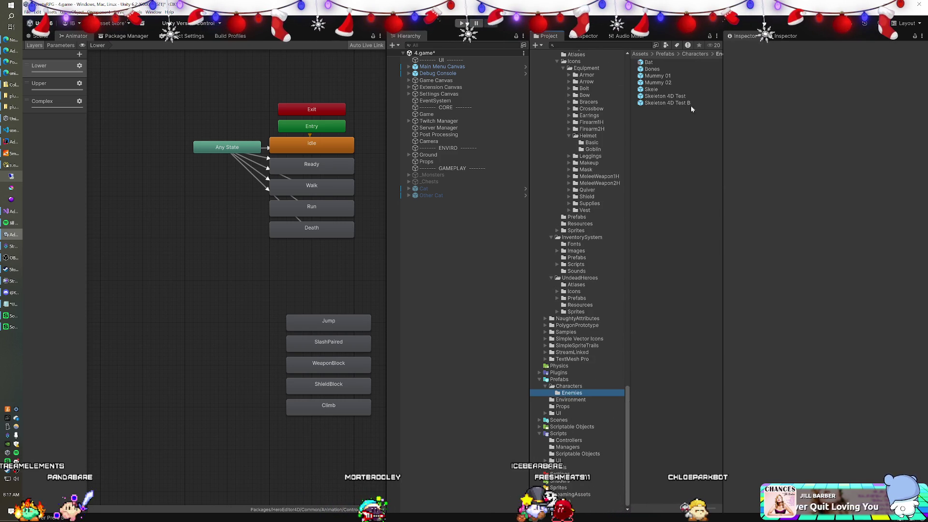
mouse_move(662, 103)
mouse_down()
mouse_move(484, 233)
mouse_move(443, 245)
mouse_up()
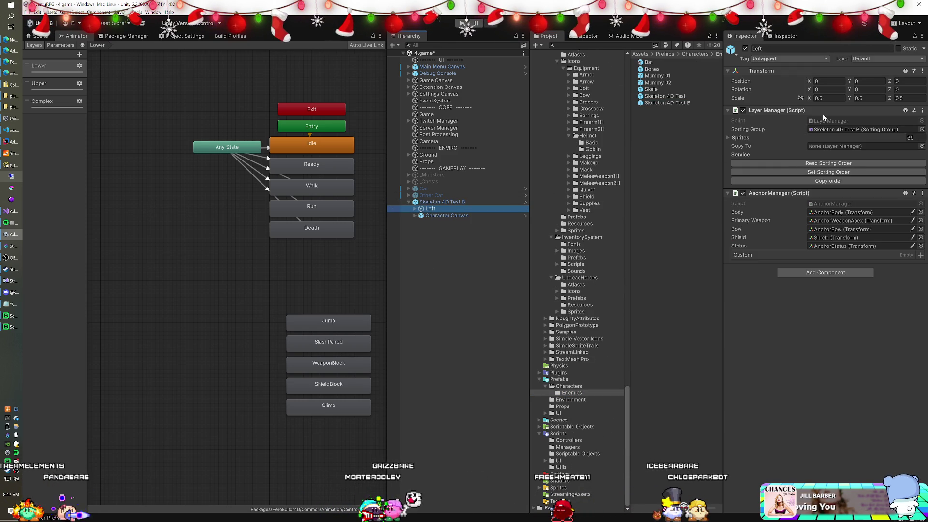
Try Left's Scale X at -0.5, then settle on 0.5 so all axes read 0.5.
click(829, 101)
text(-0.5)
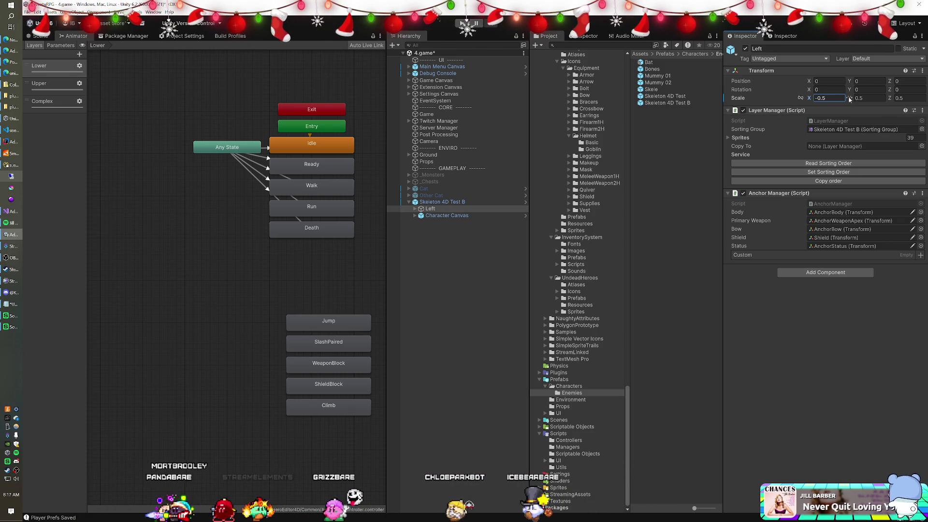
text(0.5)
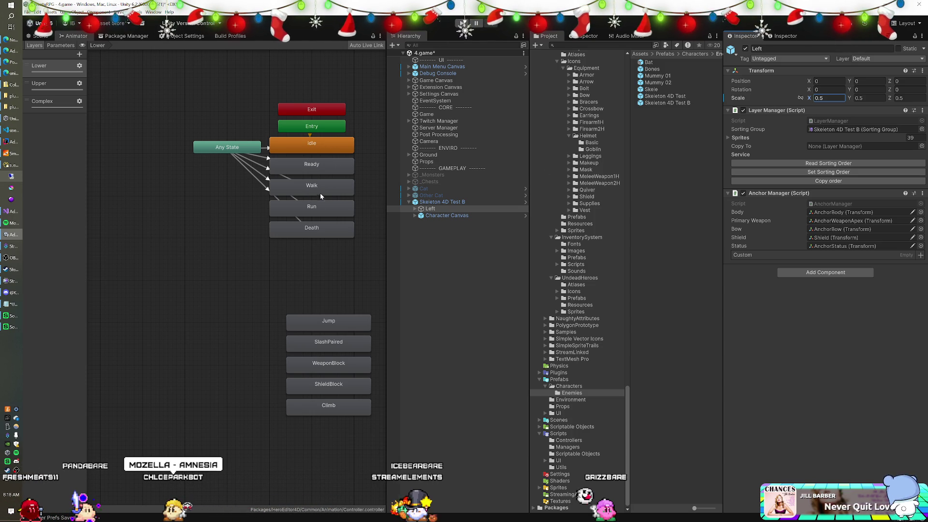
right_click(738, 98)
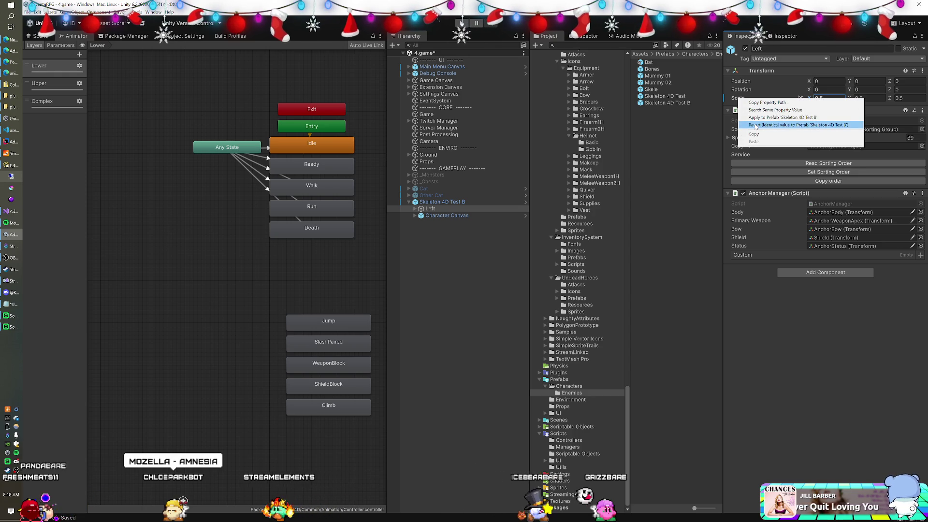
click(767, 102)
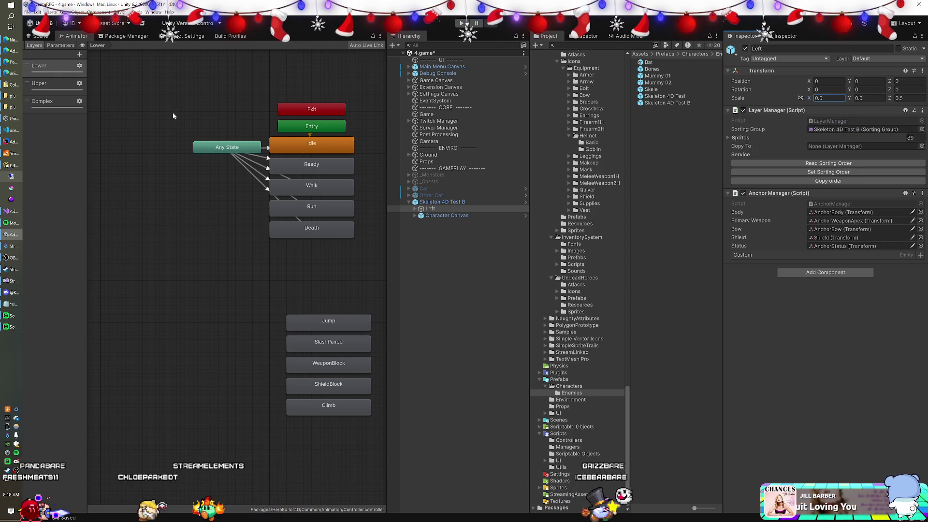
click(313, 152)
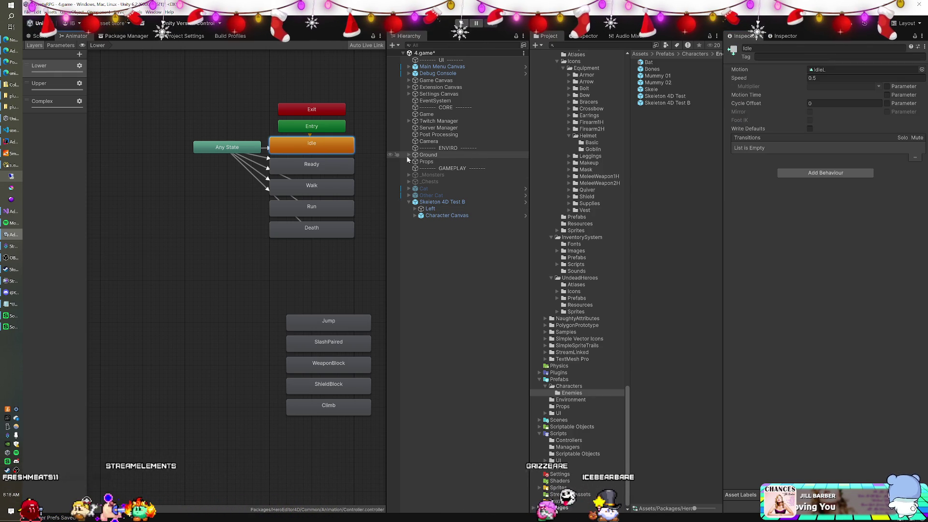
Inspect the Walk state, then the Upper layer's Idle and Walk states.
click(312, 186)
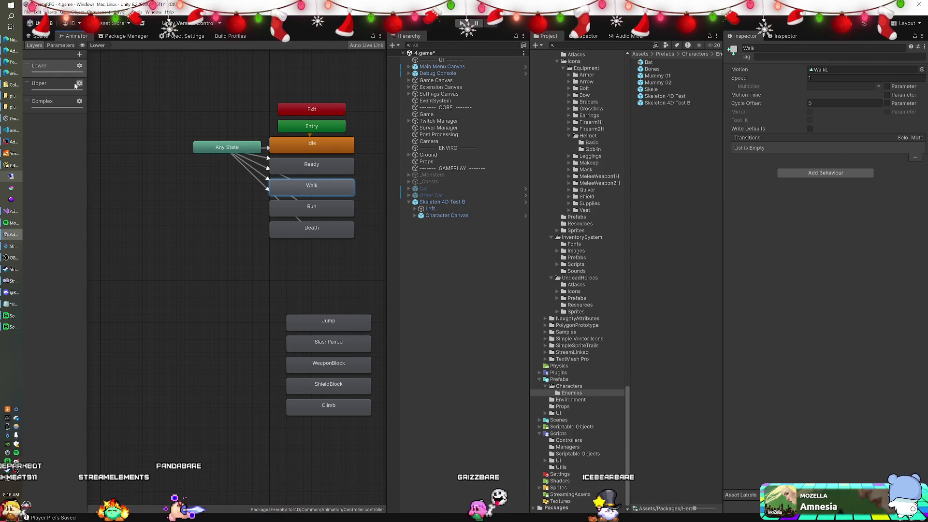
click(73, 85)
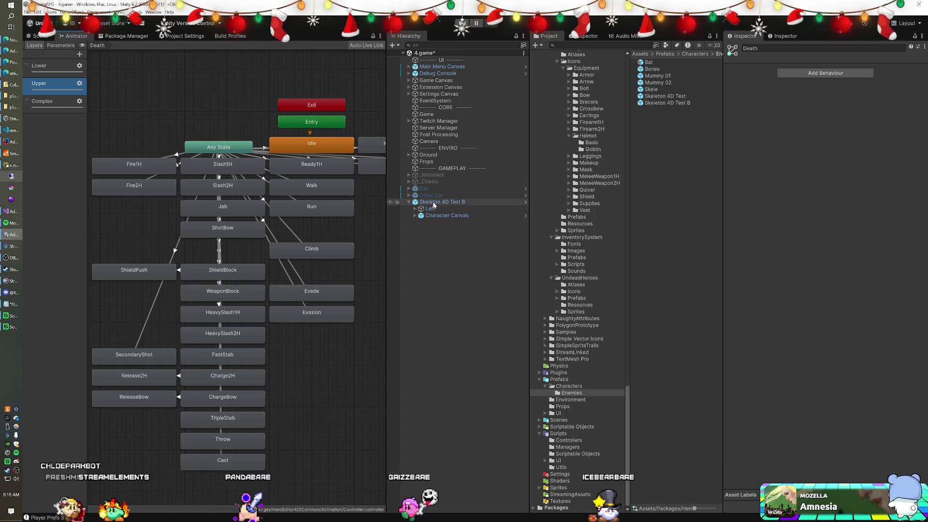
click(321, 151)
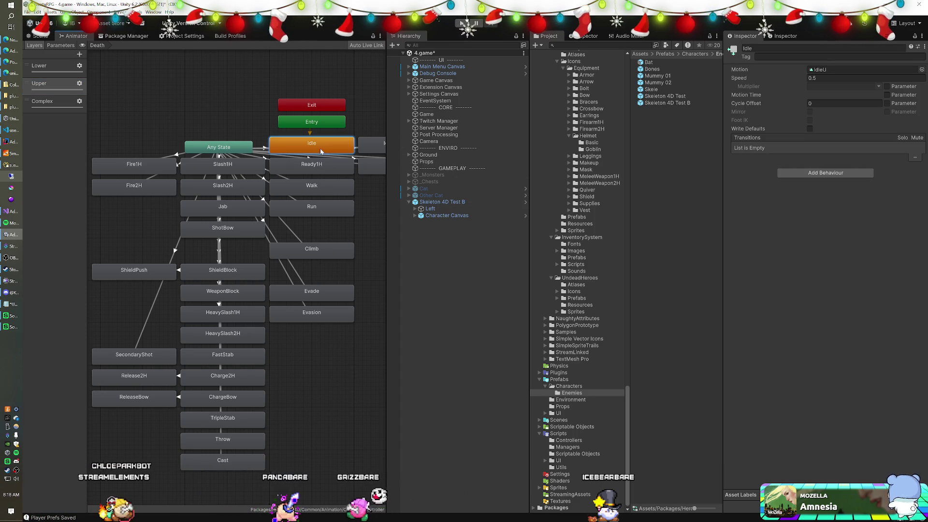
click(326, 190)
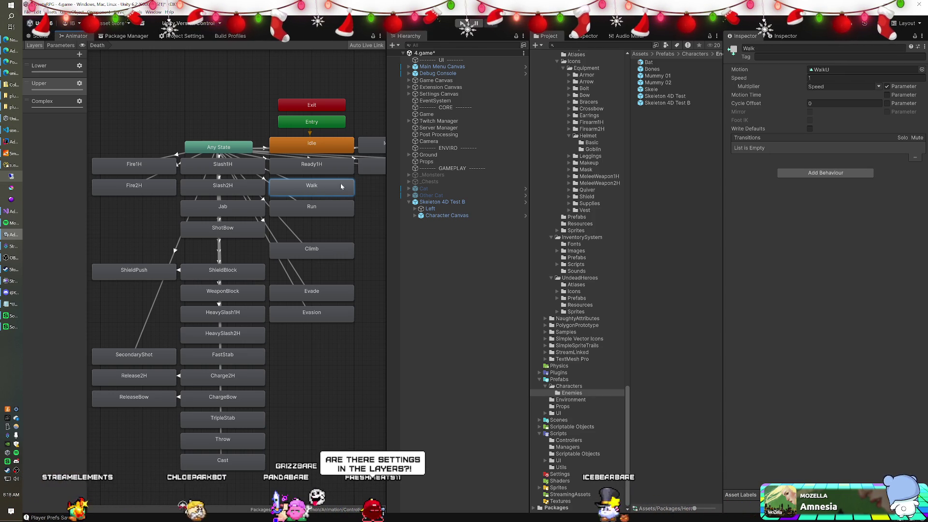
Review the weight and blending settings of the Lower, Upper and Complex layers.
click(80, 65)
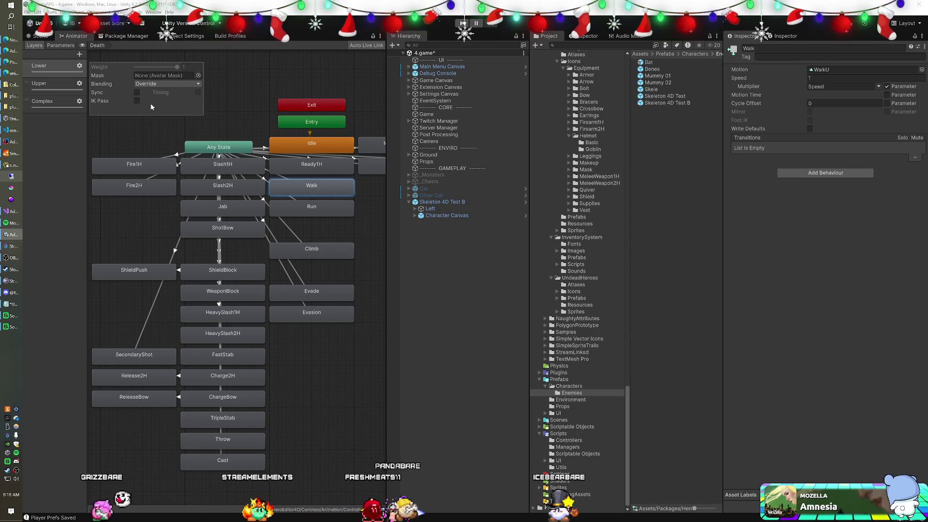
click(79, 84)
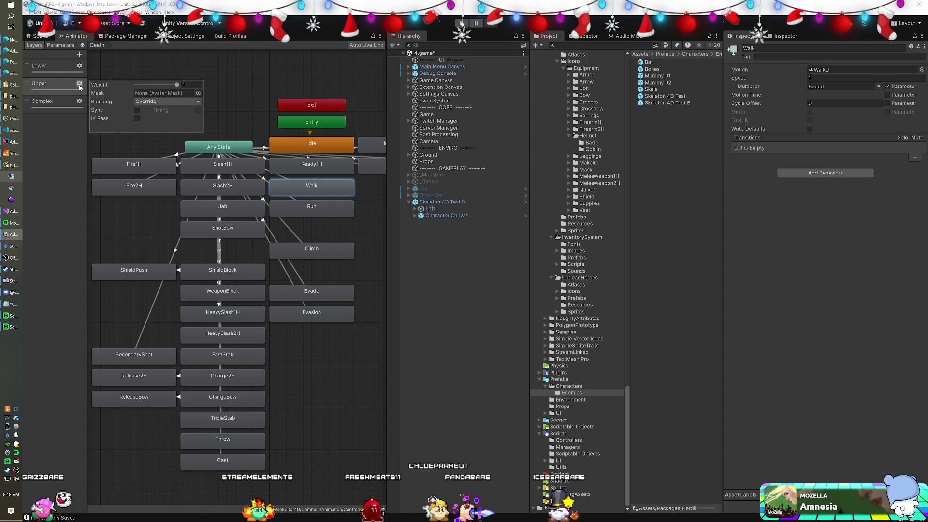
click(80, 101)
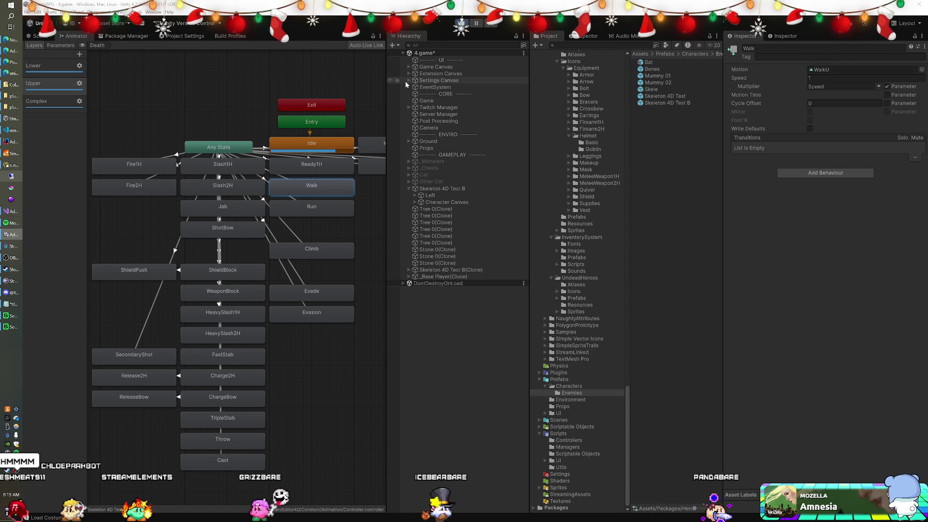
Select the skeleton's Left child and check its Transform Scale X of 0.5.
click(445, 197)
click(828, 101)
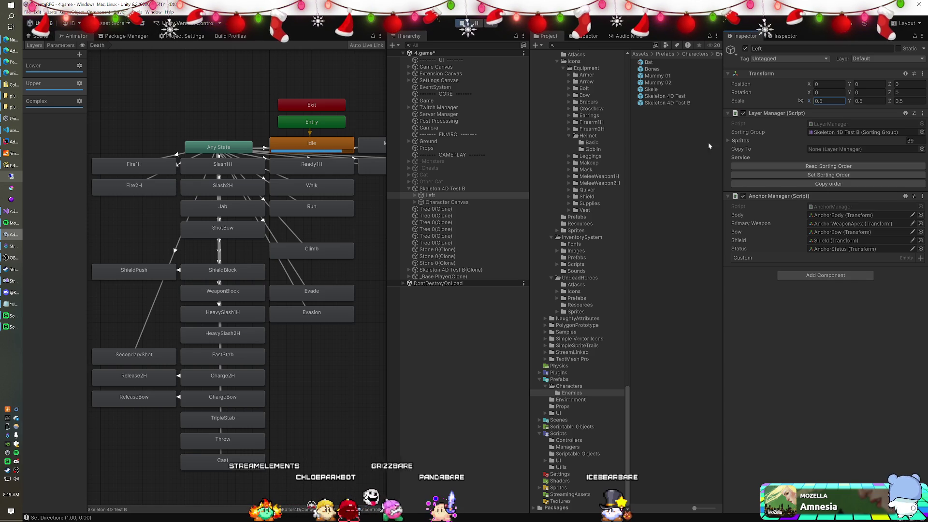
click(437, 196)
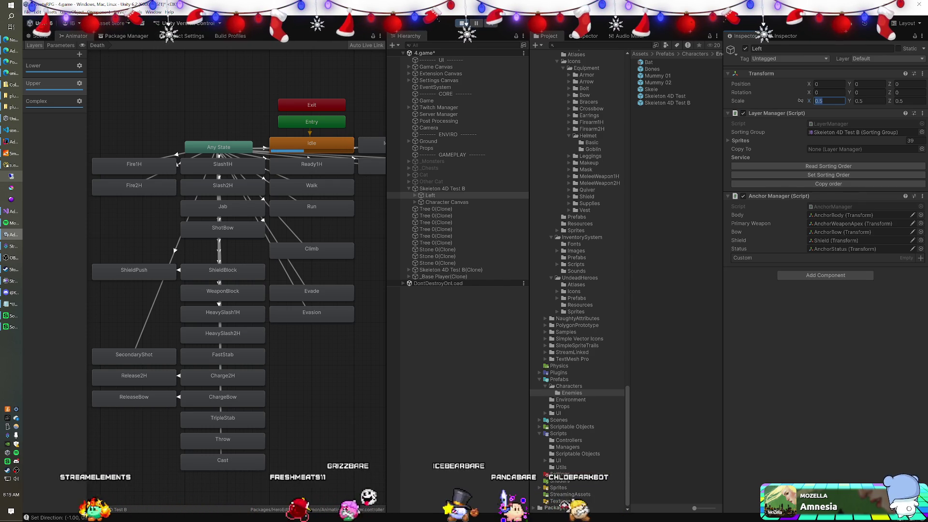
click(829, 100)
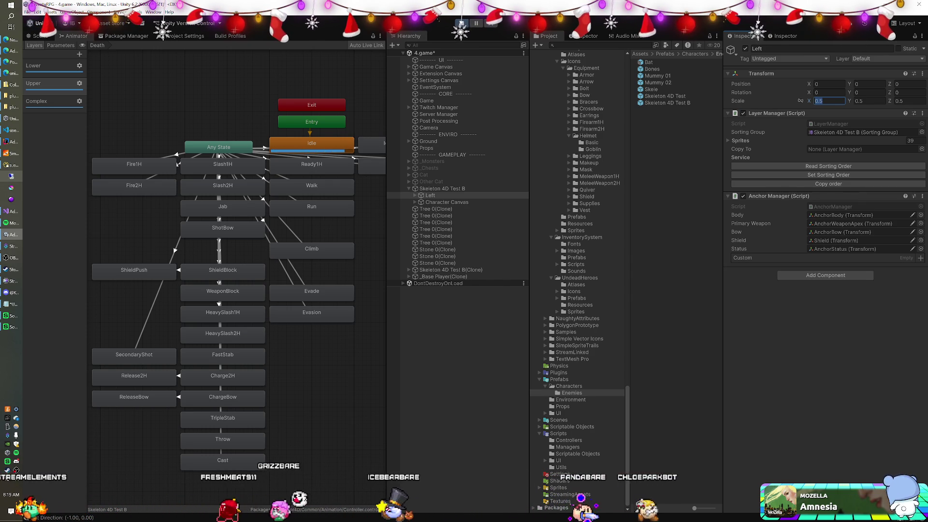
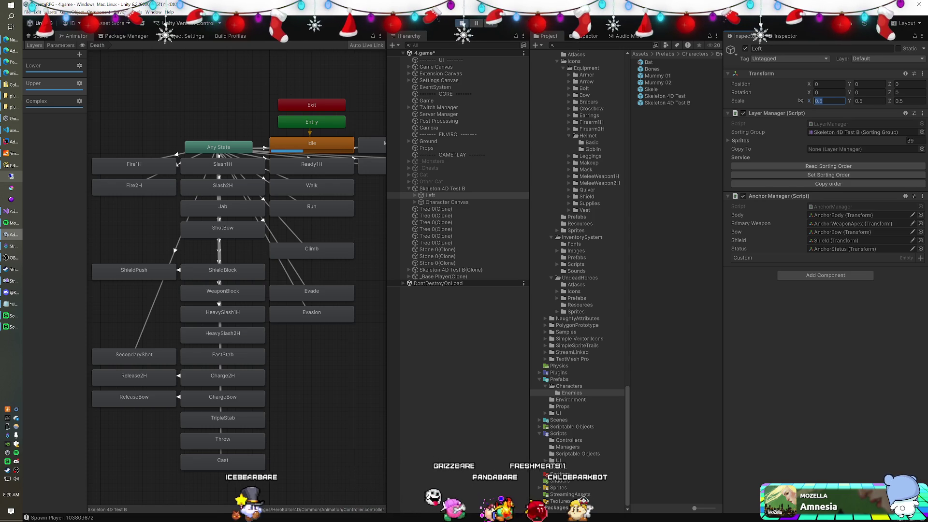
Inspect the Any State transitions, the Idle state and the Entry node's default state in the graph.
click(231, 147)
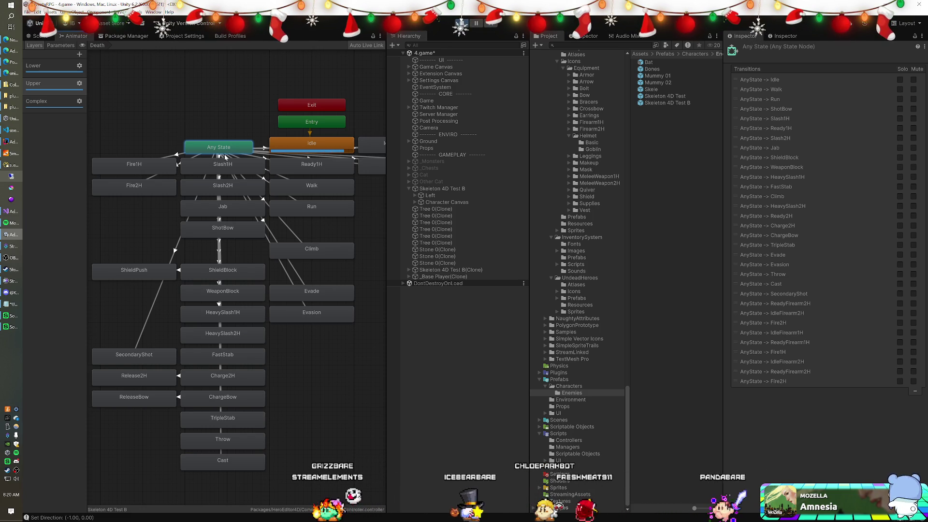
click(250, 121)
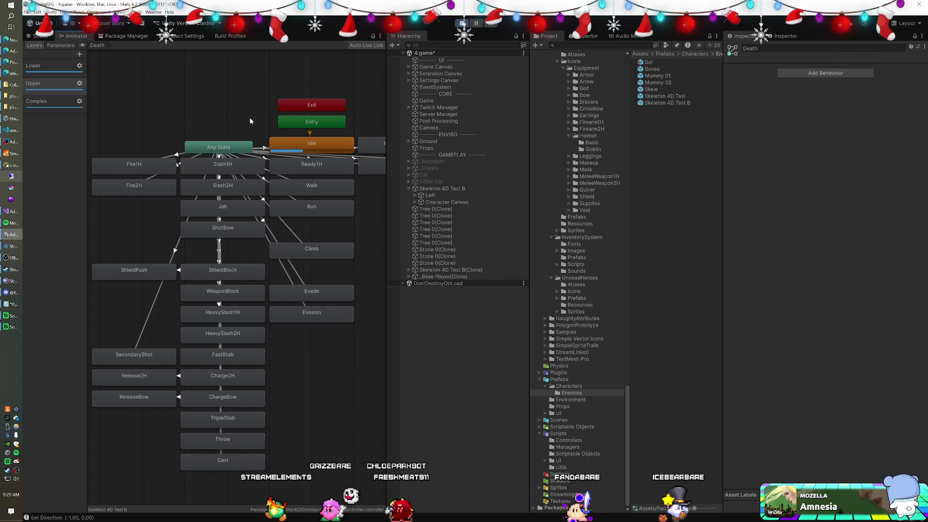
drag(245, 120, 168, 105)
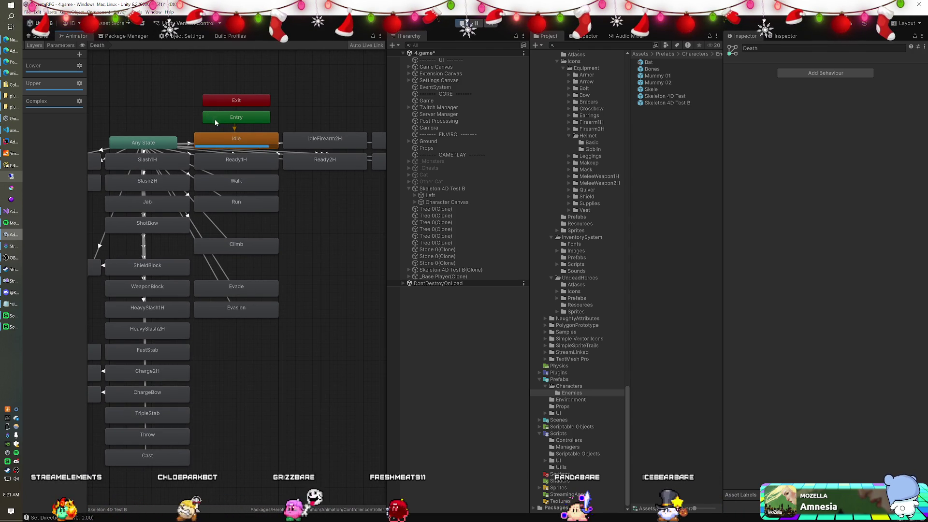
mouse_move(228, 137)
mouse_down()
mouse_move(232, 107)
mouse_move(198, 114)
mouse_move(225, 132)
mouse_up()
click(237, 120)
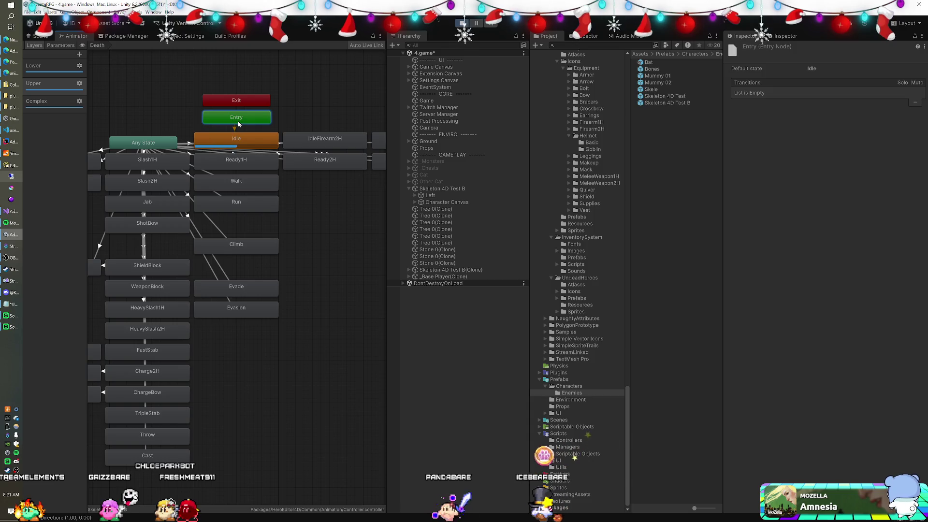
Check the Upper and Complex layers' weight and blending settings, then show the Lower layer.
click(63, 72)
click(71, 86)
click(79, 84)
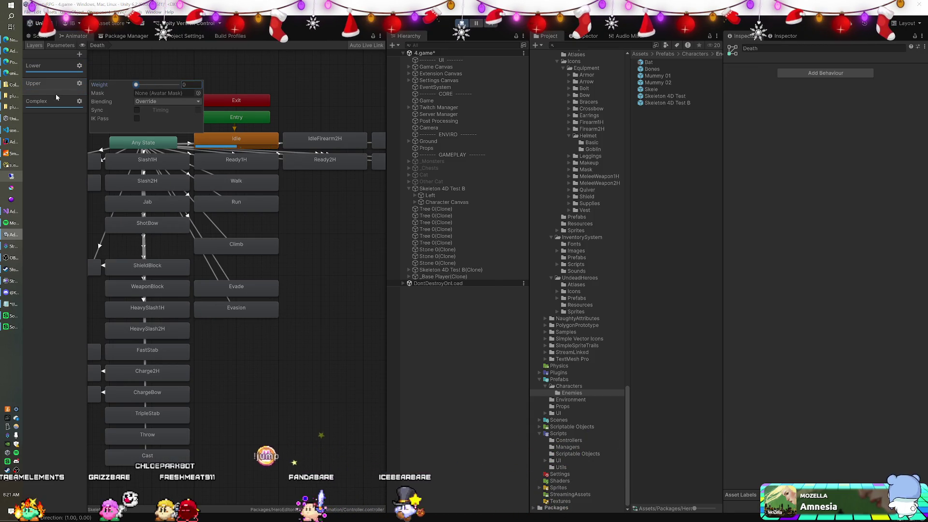
click(76, 101)
click(81, 101)
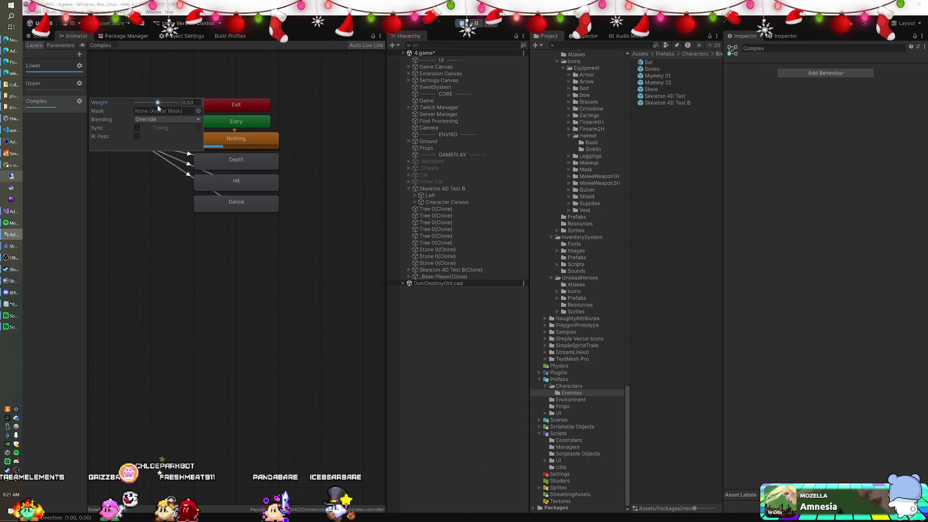
click(59, 71)
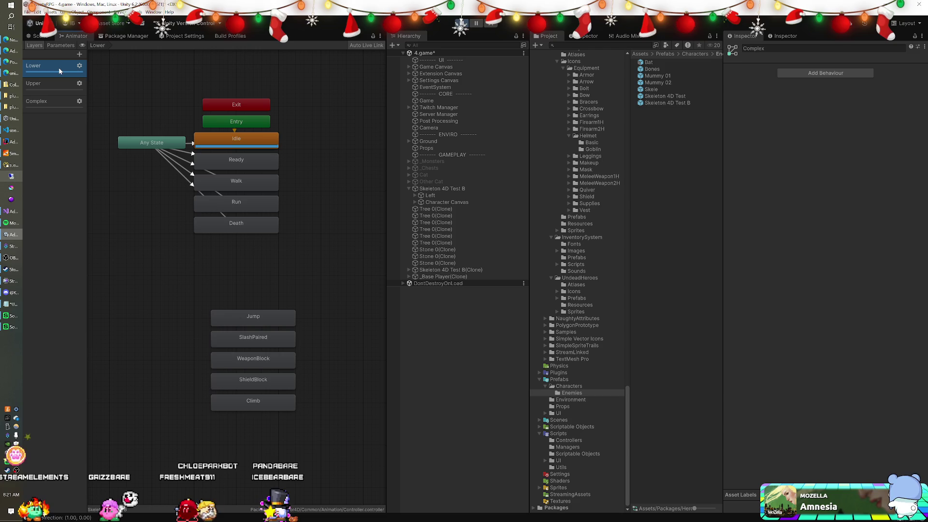
Rename the Left child of Skeleton 4D Test B to 'L'.
click(430, 195)
click(828, 100)
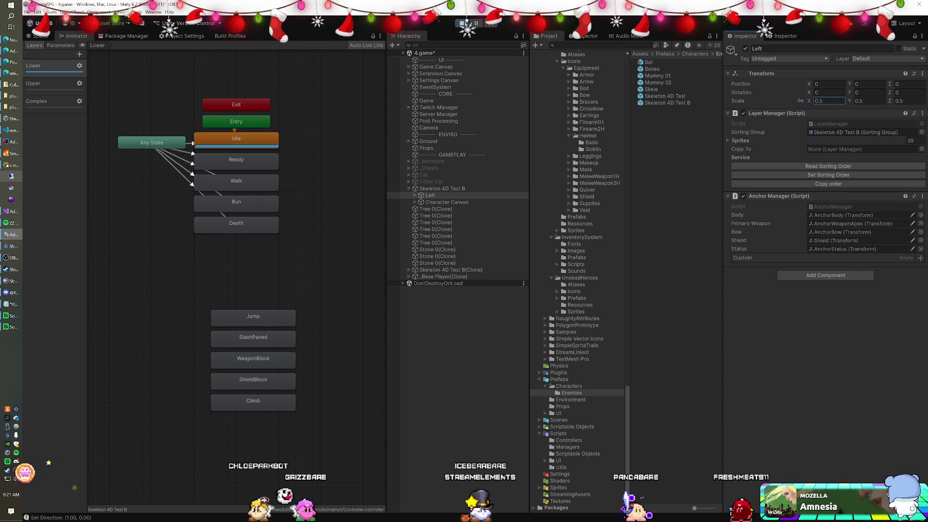
click(432, 196)
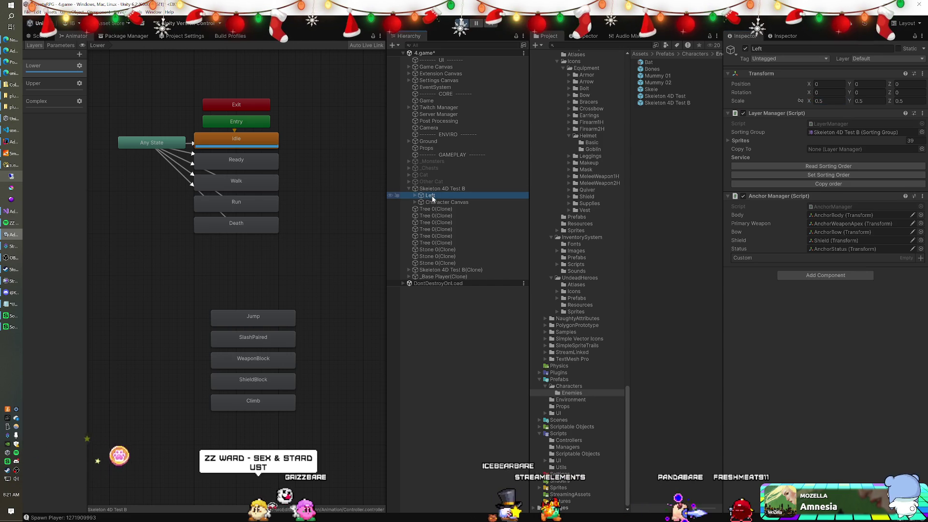
click(432, 196)
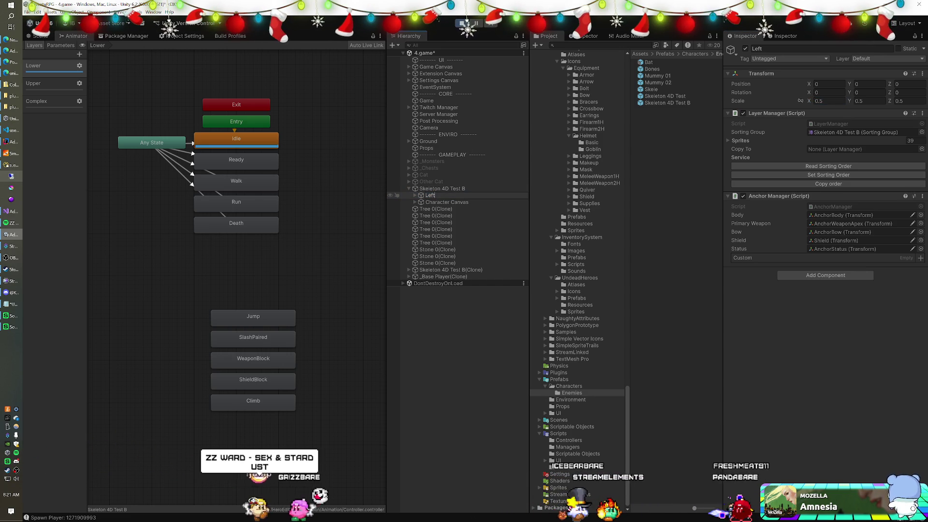
text(L)
key(Return)
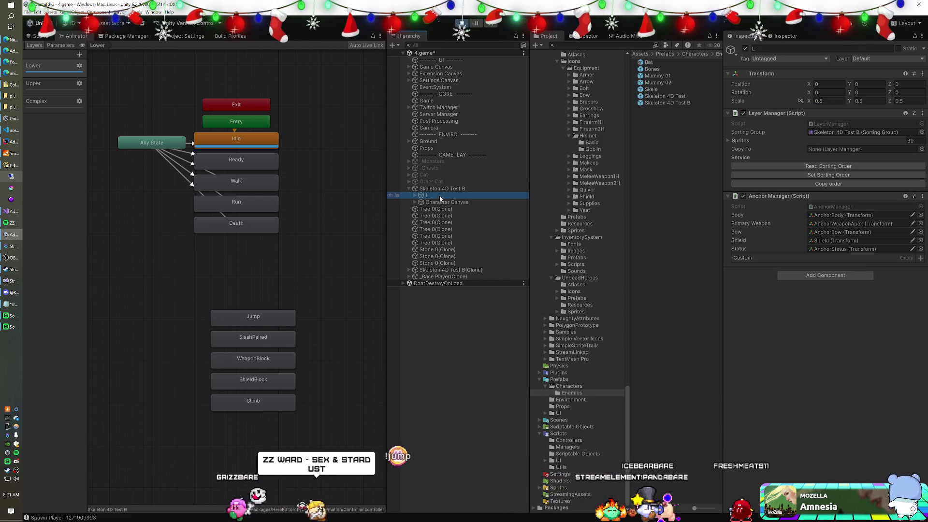
Check L's X scale, then expand the skeleton clone and select its child object.
click(440, 188)
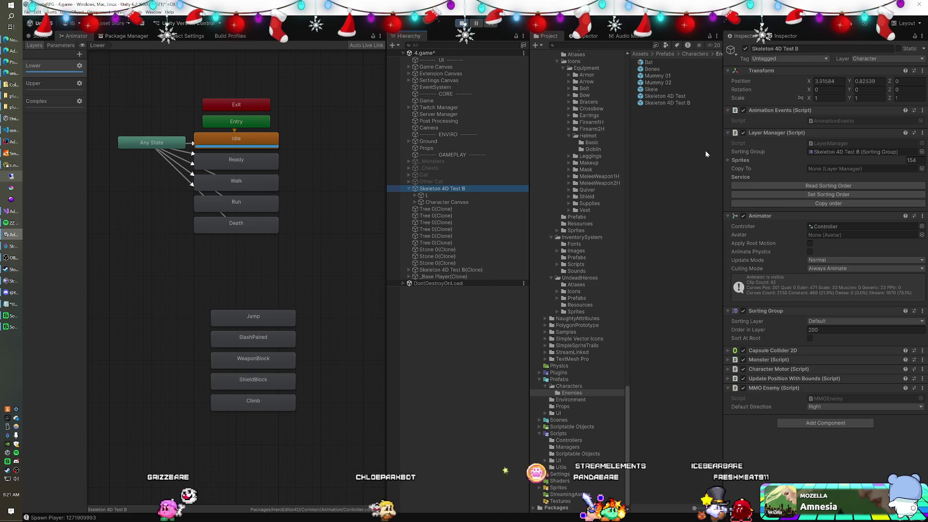
click(743, 216)
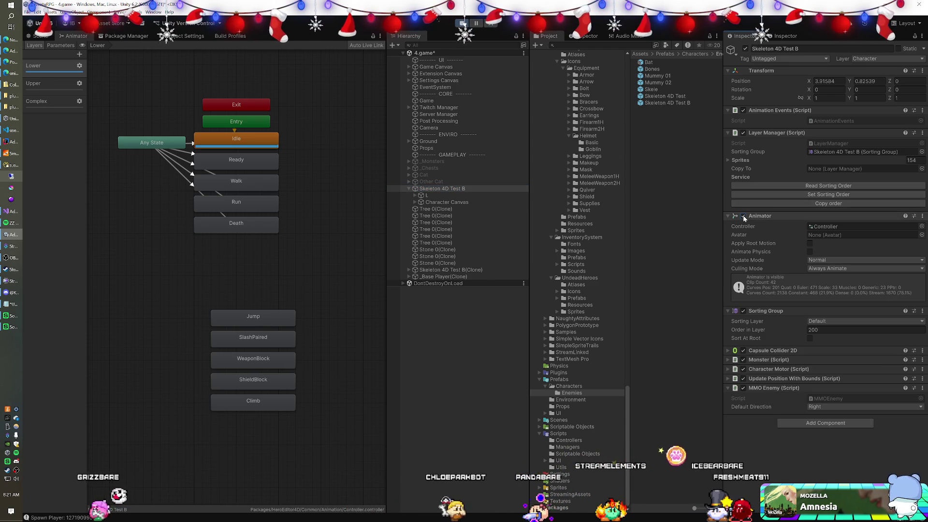
click(456, 196)
click(829, 98)
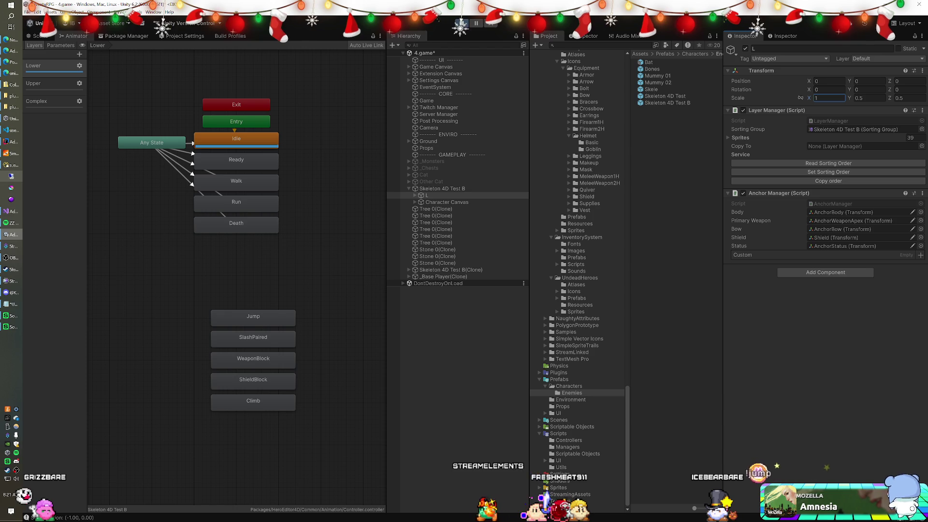
click(409, 270)
click(429, 276)
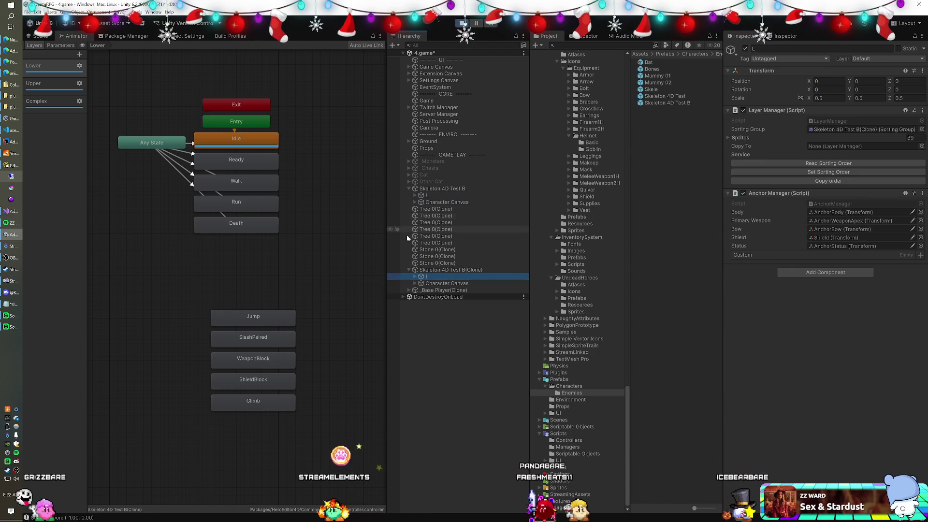
Select the clone's L child and enter -1 as its Transform Scale X.
click(435, 270)
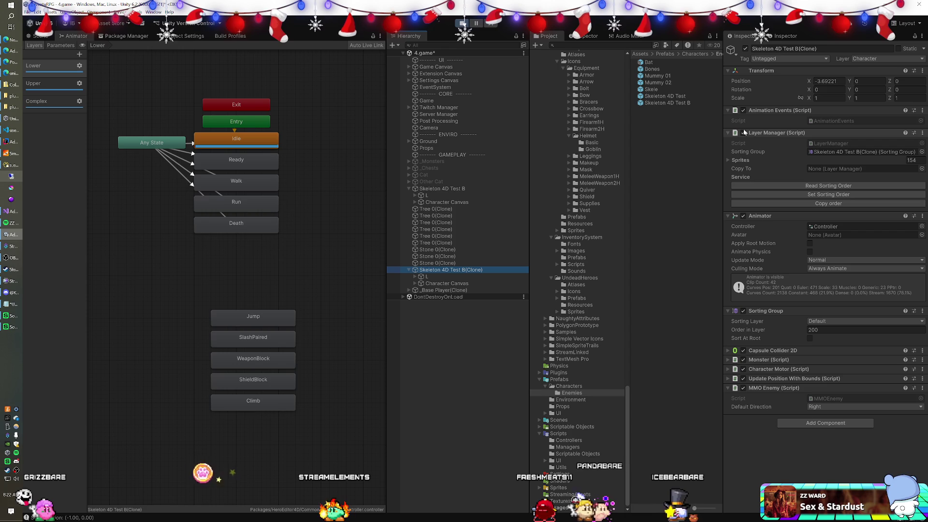
click(742, 218)
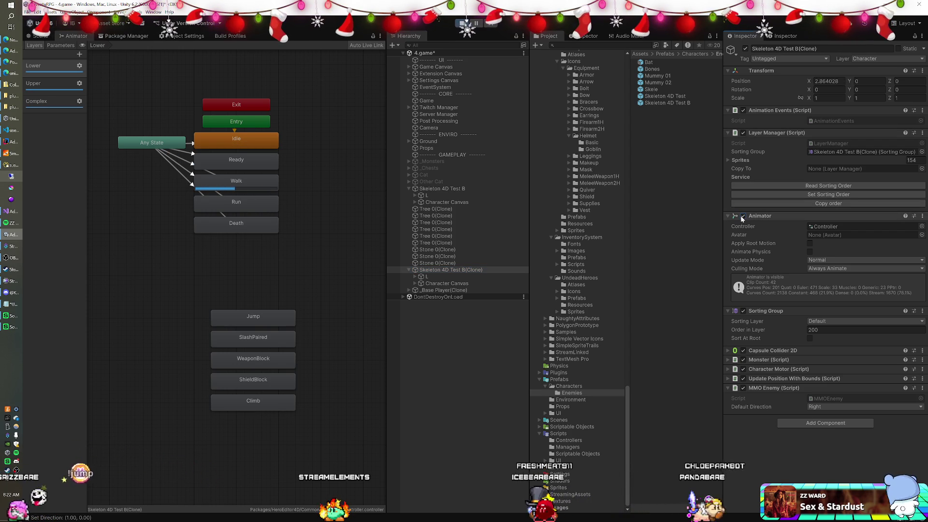
click(426, 276)
click(829, 98)
text(-1)
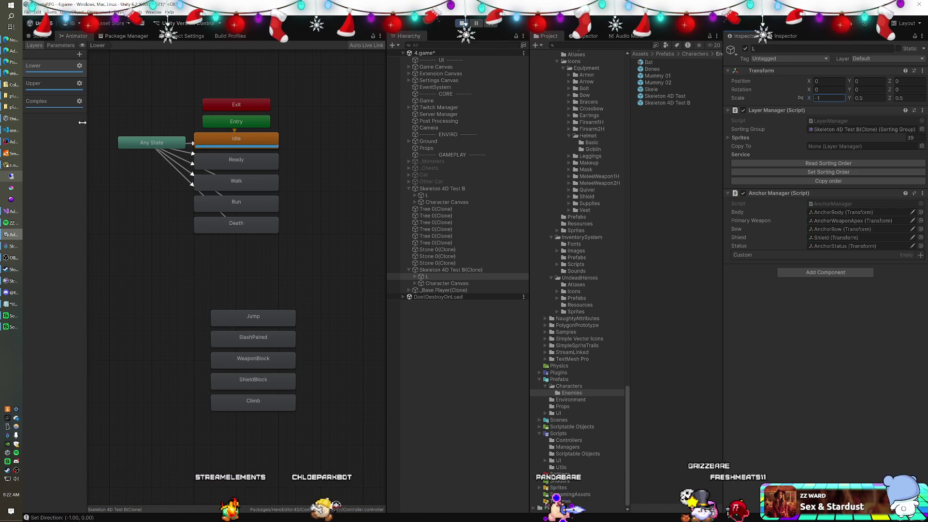
Inspect the Complex layer's Nothing state and the Walk state in the attack layer.
click(54, 108)
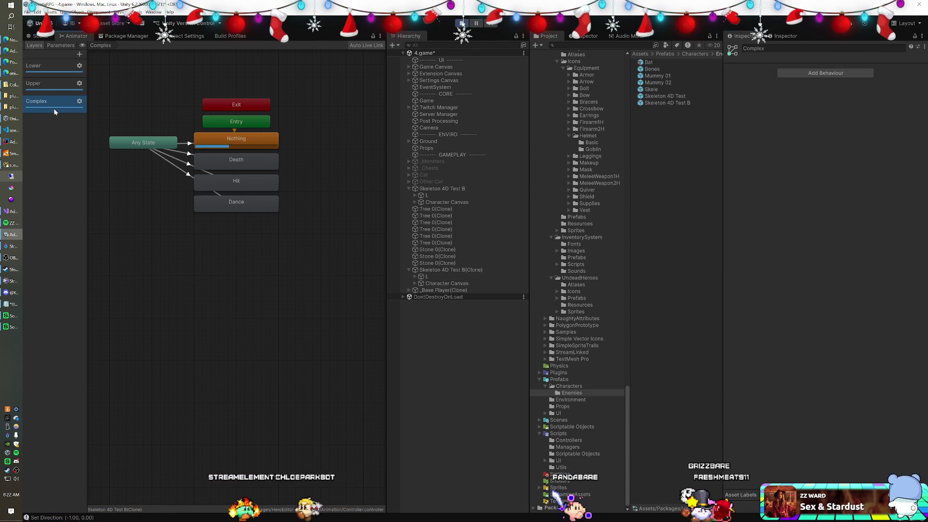
click(198, 146)
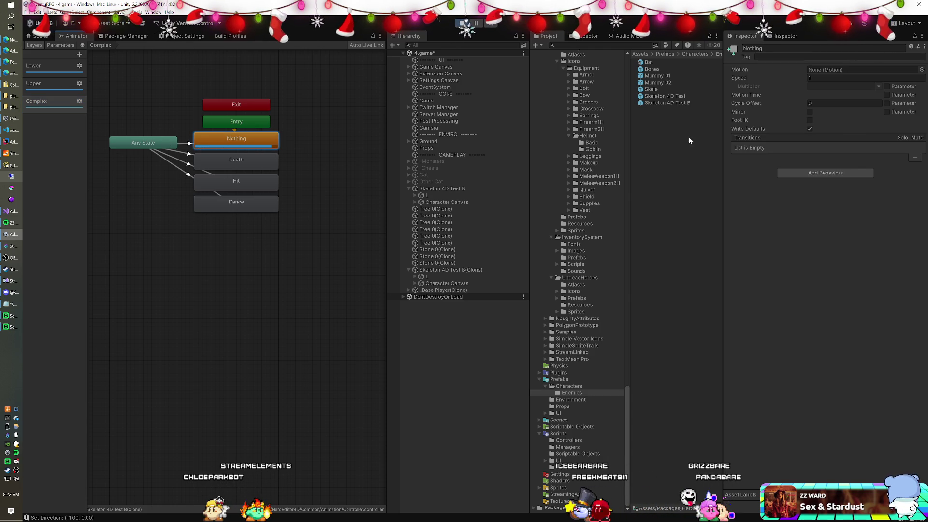
click(69, 89)
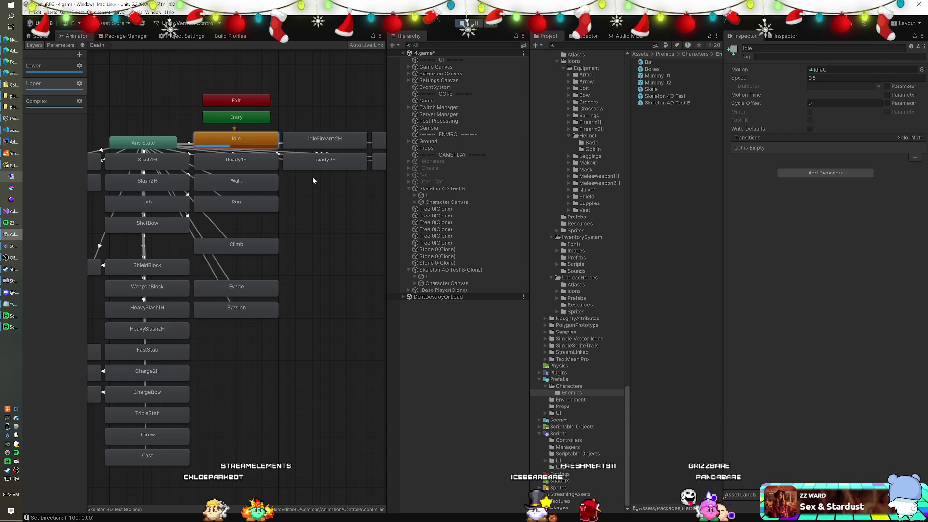
click(224, 185)
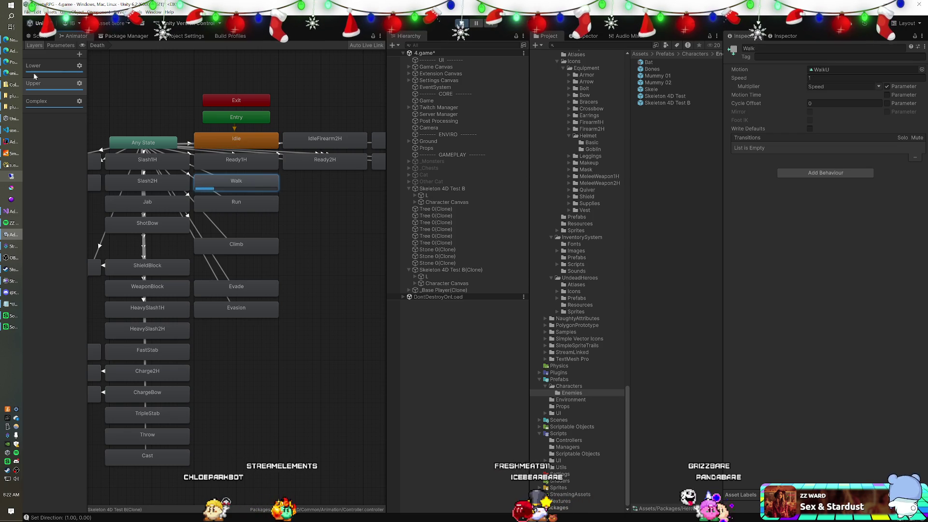
Check the Lower layer's Idle state settings, then stop Play mode.
click(49, 66)
click(241, 139)
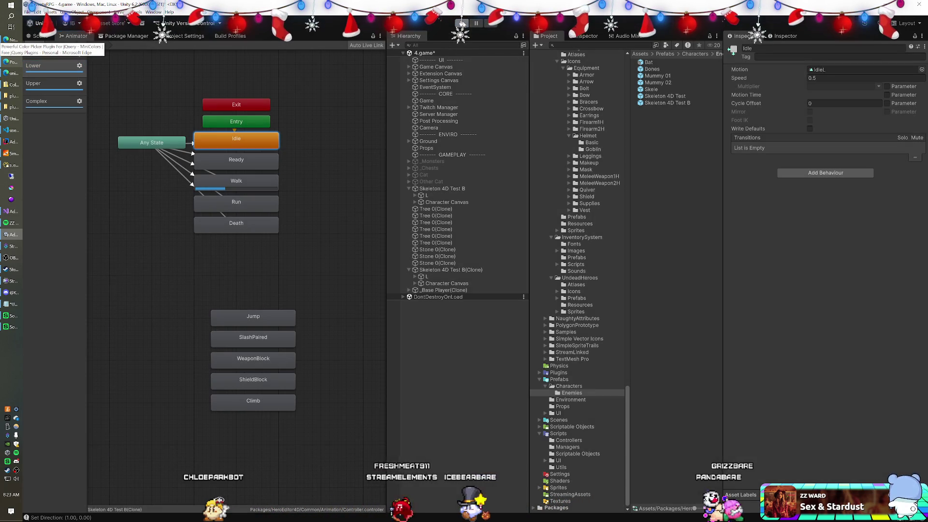
click(462, 23)
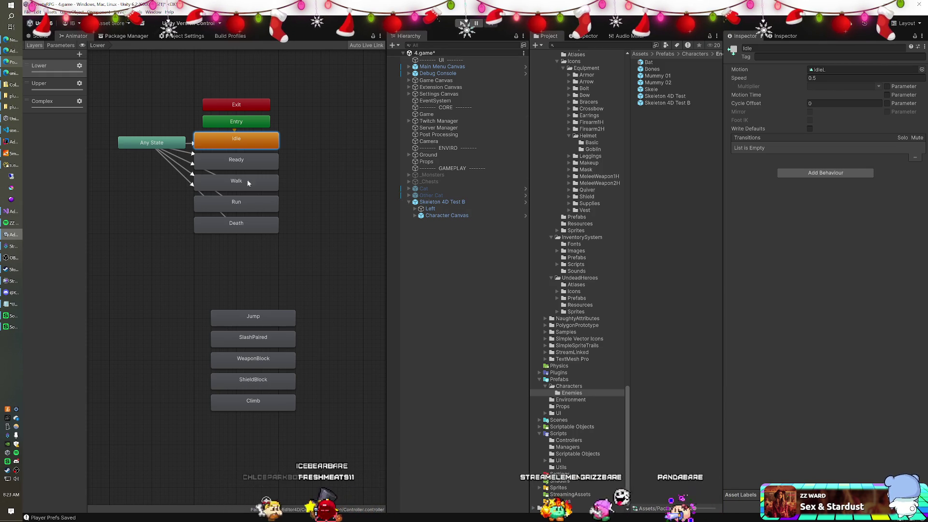
Switch to the Complex layer, select Left, and expand Skeleton 4D Test B(Clone)'s children.
click(42, 101)
click(227, 139)
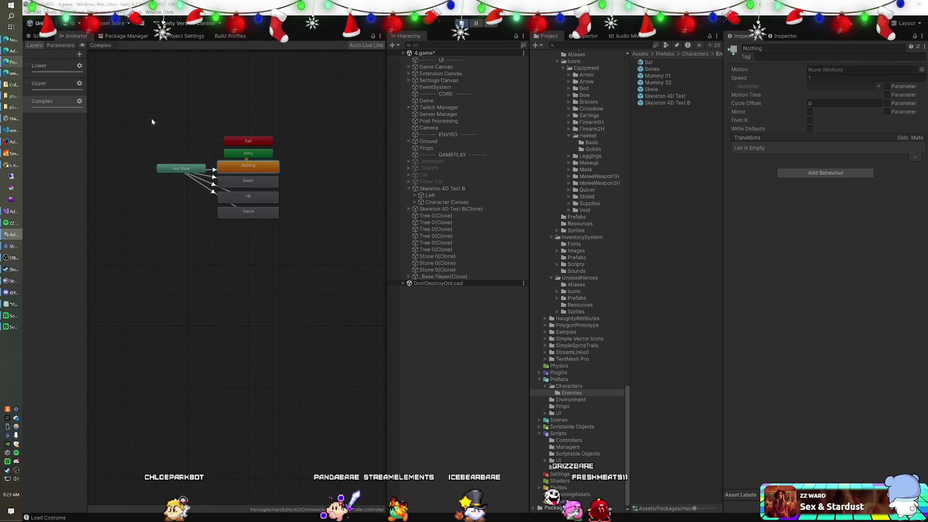
click(426, 196)
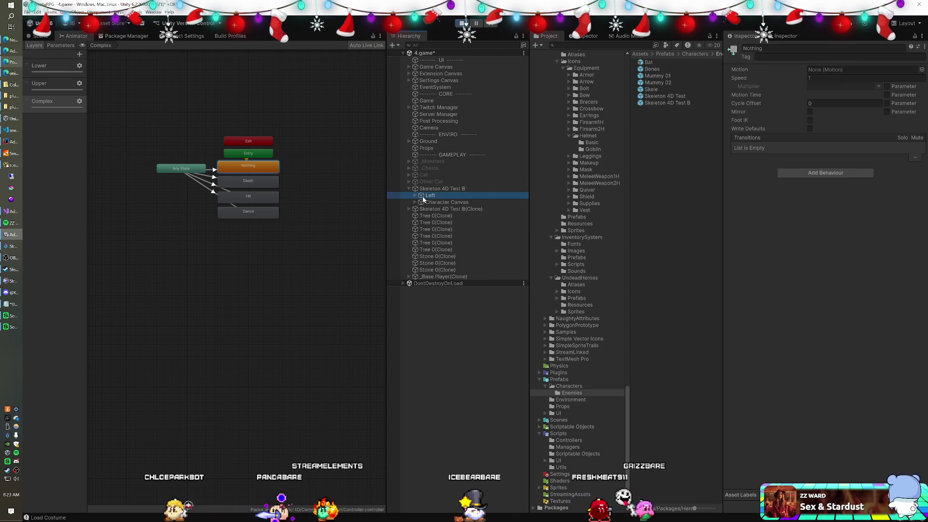
click(409, 189)
click(408, 195)
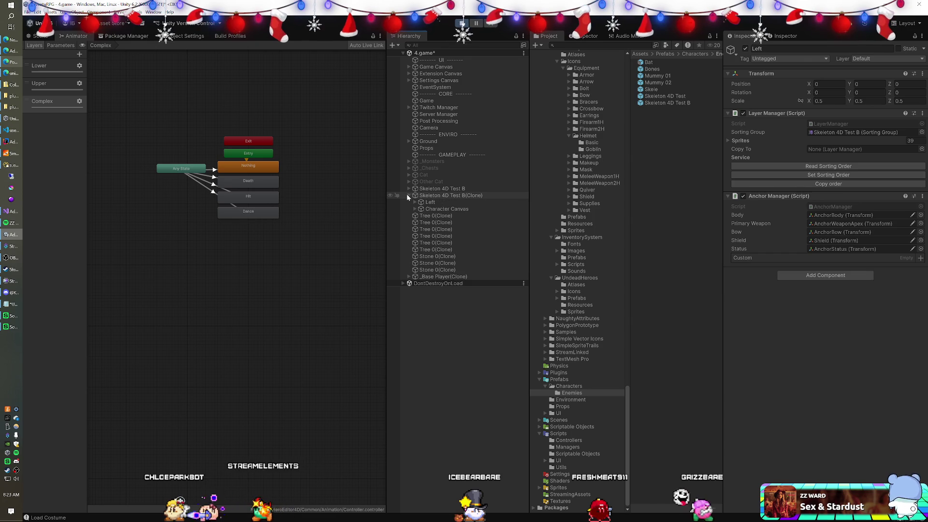
Set the clone's Left X scale to 0.5 and open its AnchorManager script in Visual Studio.
click(424, 203)
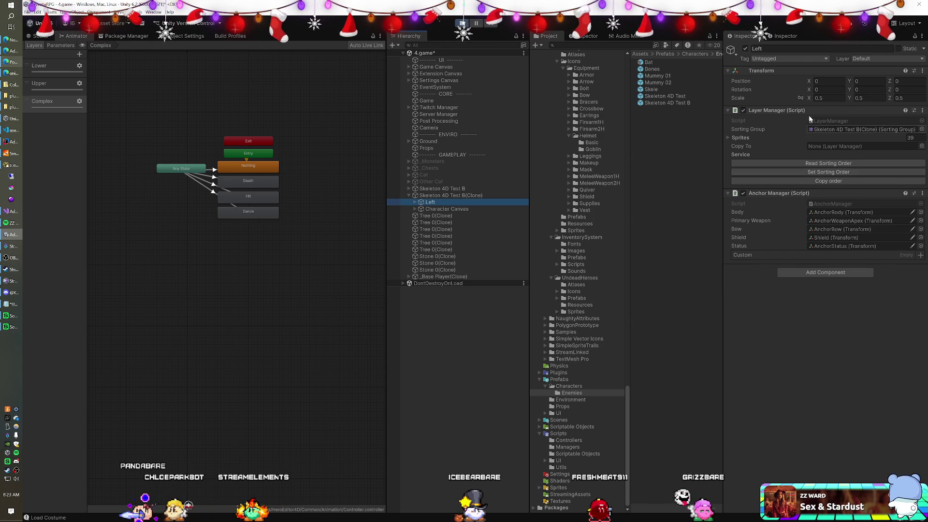
text(10.5)
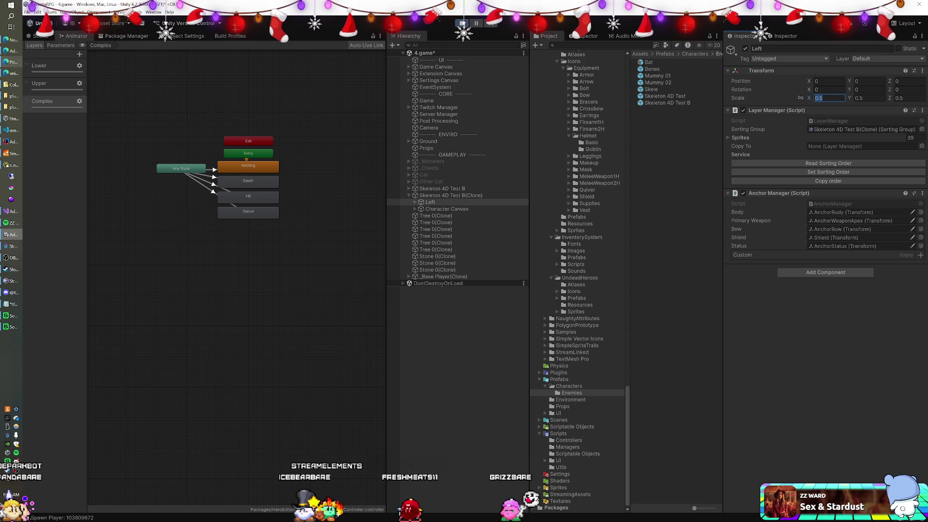
double_click(824, 203)
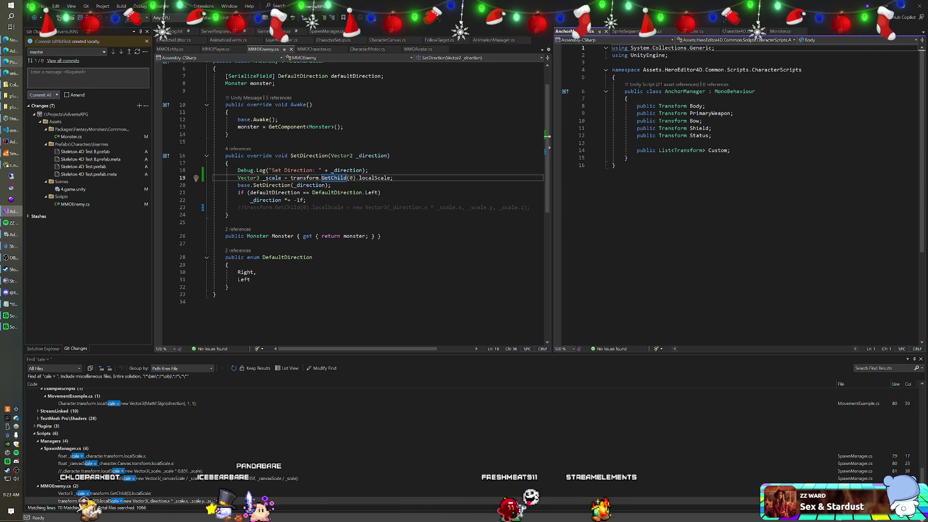
Run Find All References on AnchorManager twice, finding no usages, then start Find in Files.
right_click(686, 92)
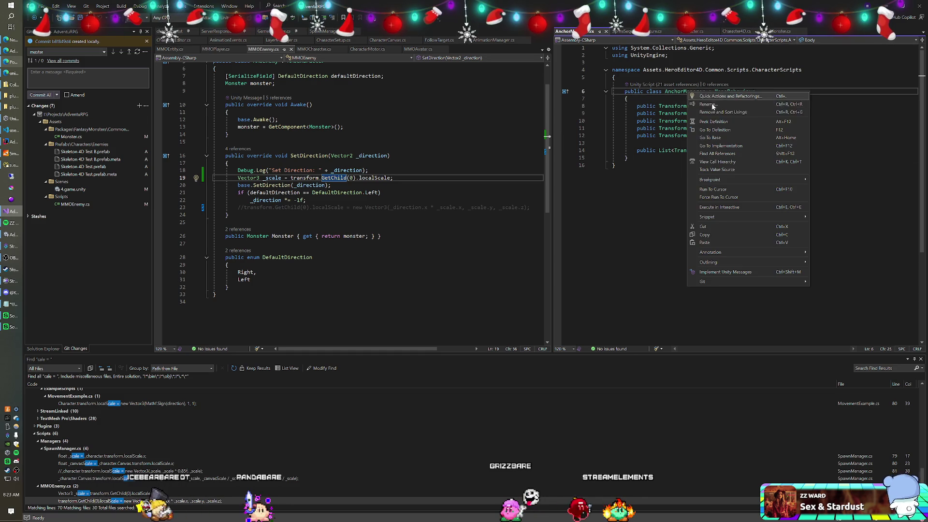
click(718, 154)
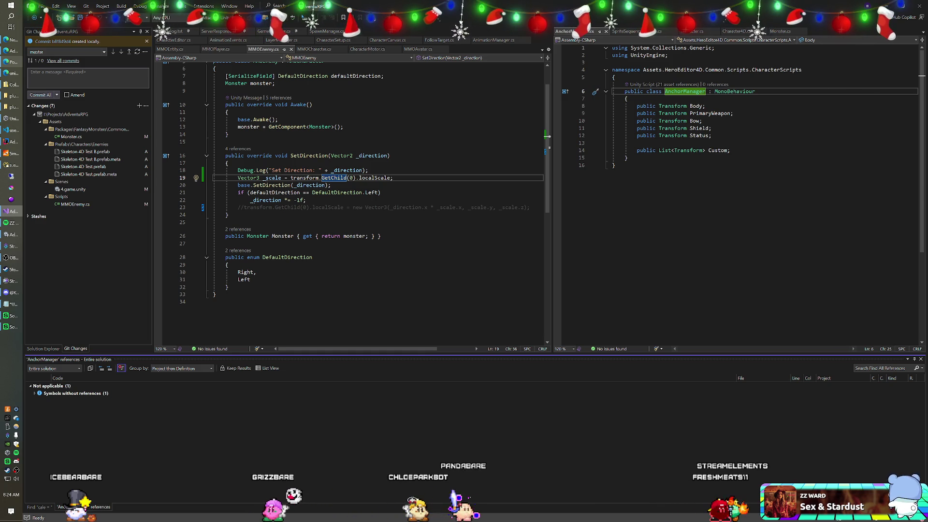
click(626, 157)
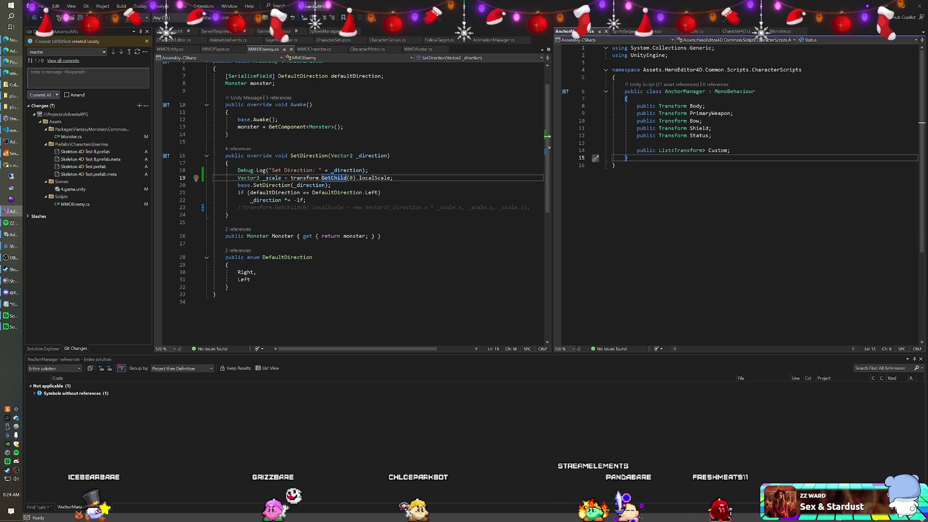
click(685, 92)
right_click(686, 94)
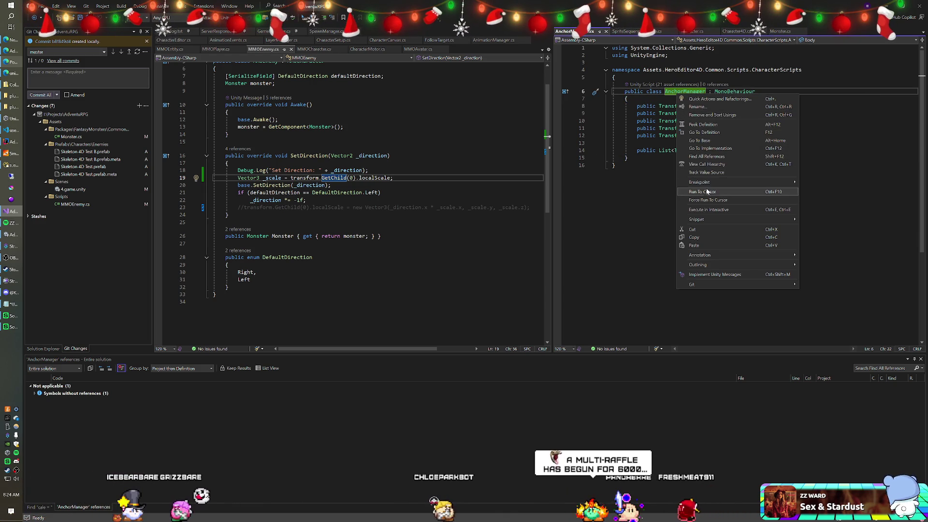
click(707, 156)
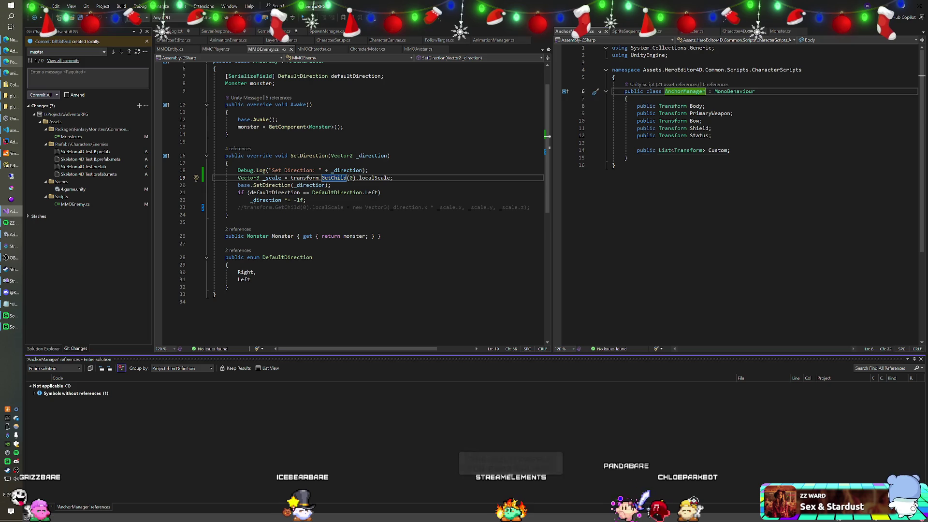
click(627, 158)
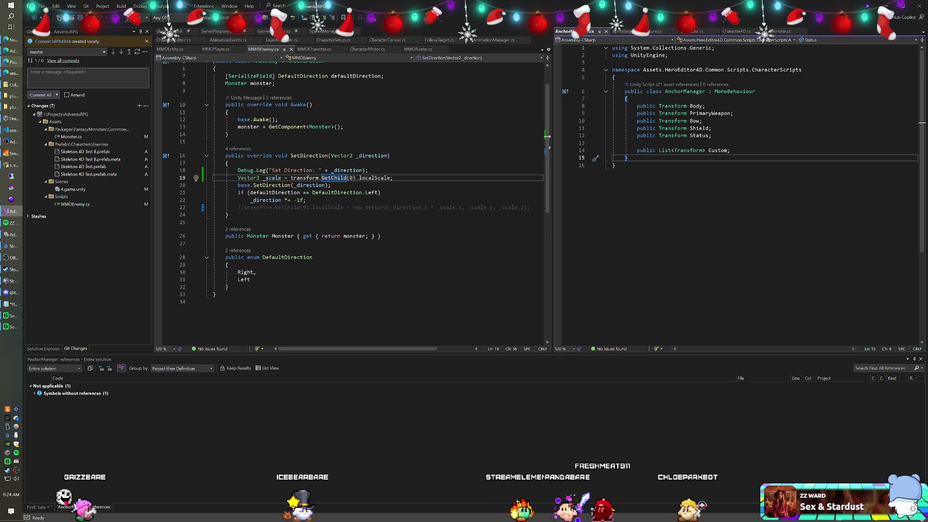
key(ctrl+shift+f)
Search all files for AnchorManager, finding two AnchorManager.cs files, then list its Unity asset usages.
text(A)
text(rManager)
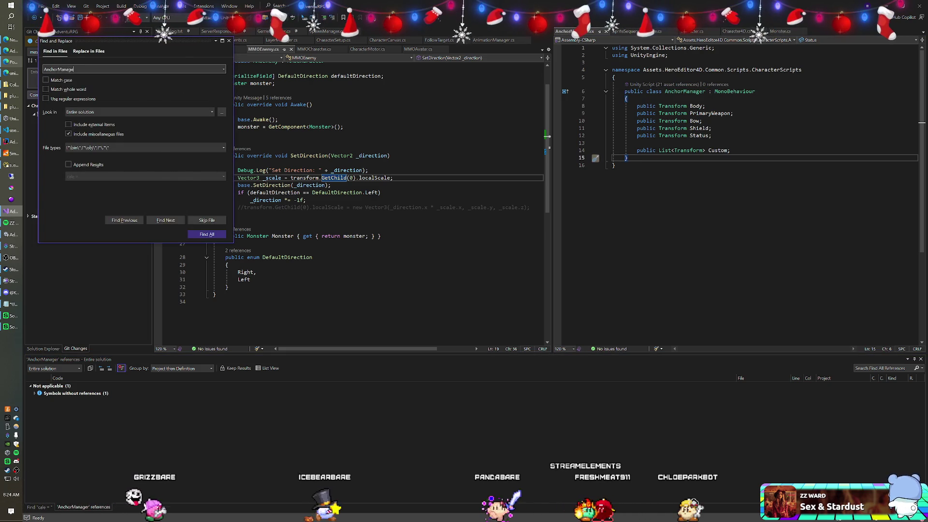
key(Return)
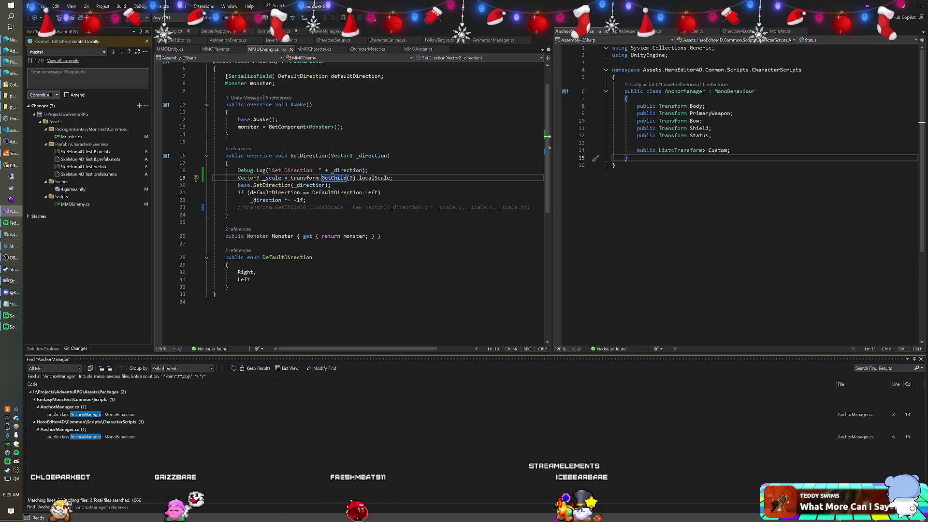
click(672, 85)
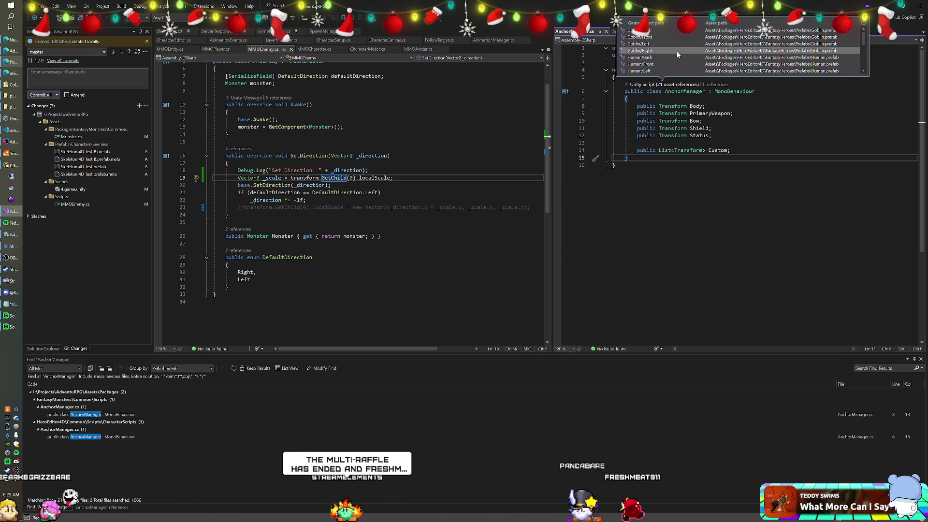
Review and close the AnchorManager asset usage list, go to the Body field, then return to Unity.
scroll(865, 47, down, 1)
drag(864, 47, 860, 64)
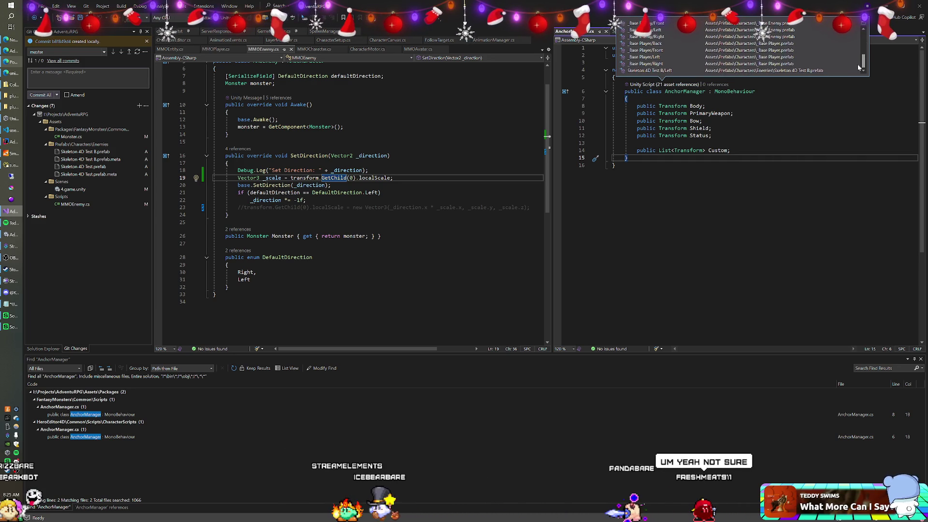
drag(857, 61, 858, 57)
click(712, 113)
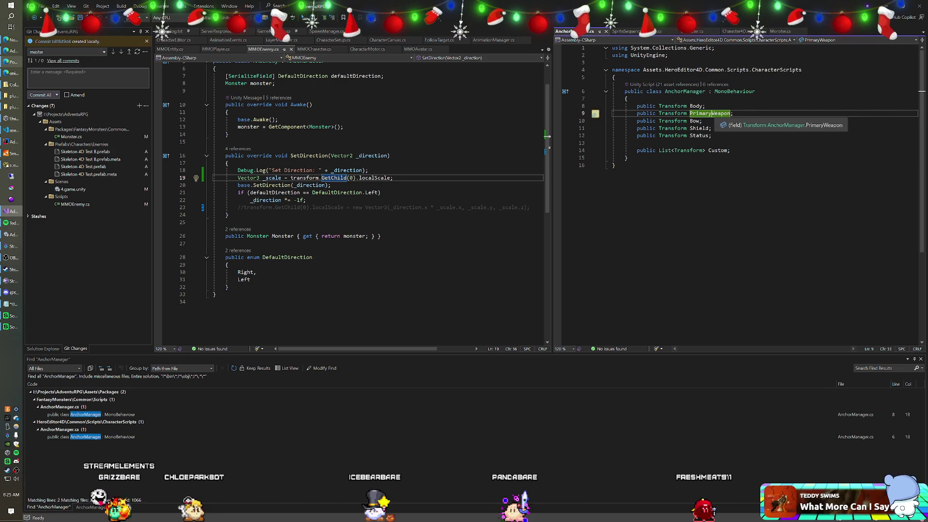
click(706, 106)
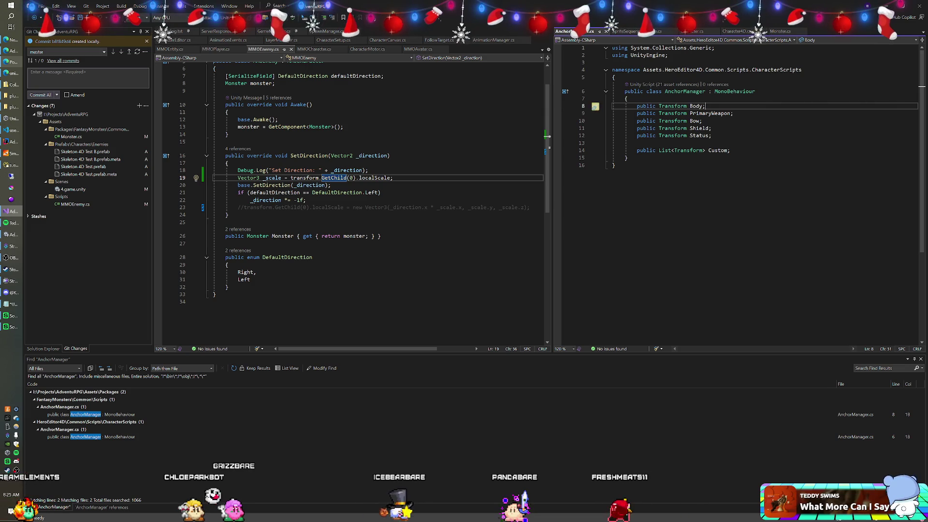
key(alt+Tab)
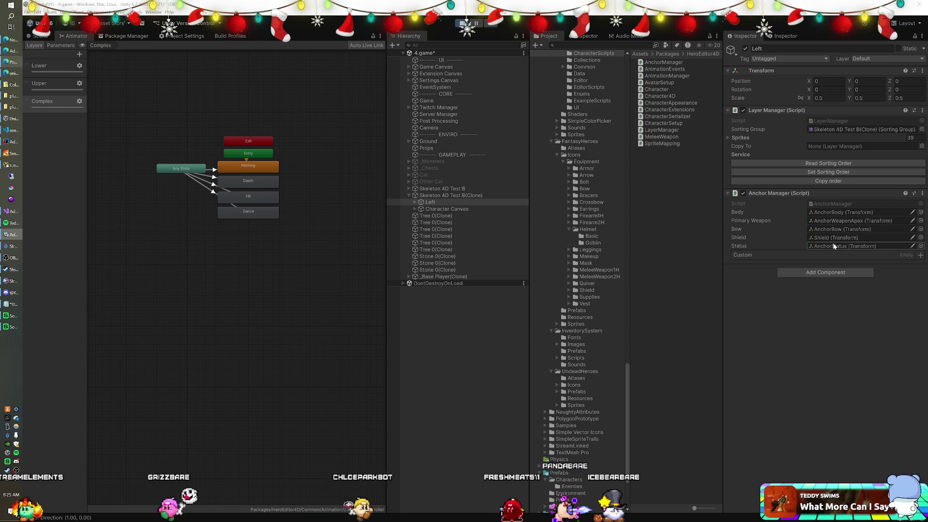
Open the Left object's AnchorManager.cs from the Inspector's Anchor Manager Script field.
double_click(822, 202)
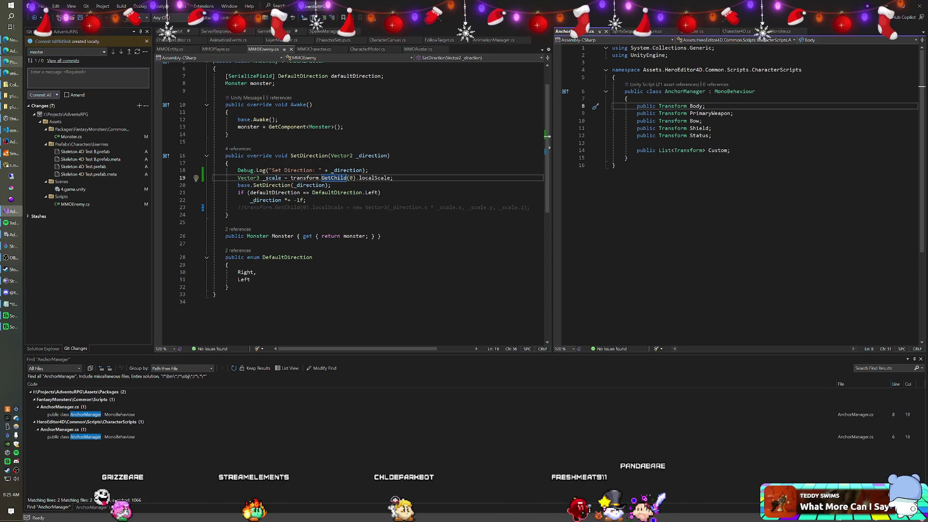
key(ctrl+End)
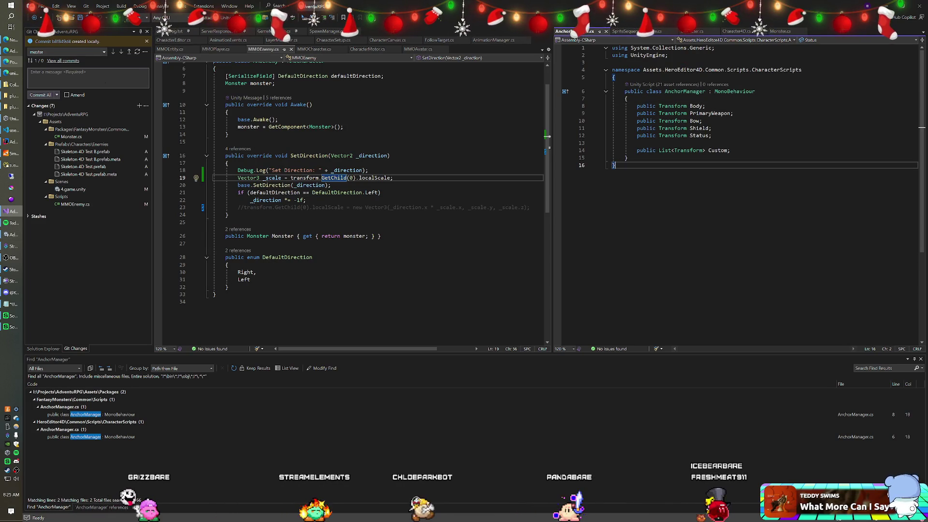
key(ctrl+shift+f)
text(Anchorm)
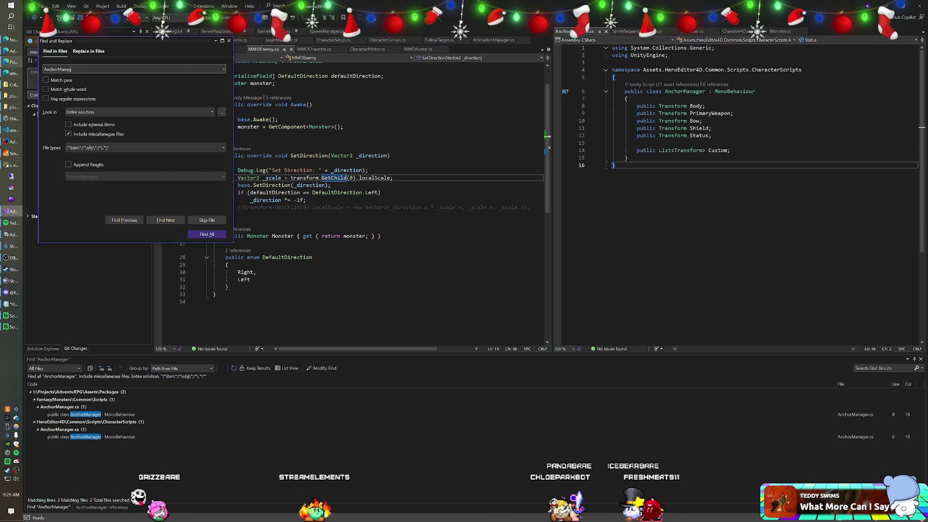
key(Escape)
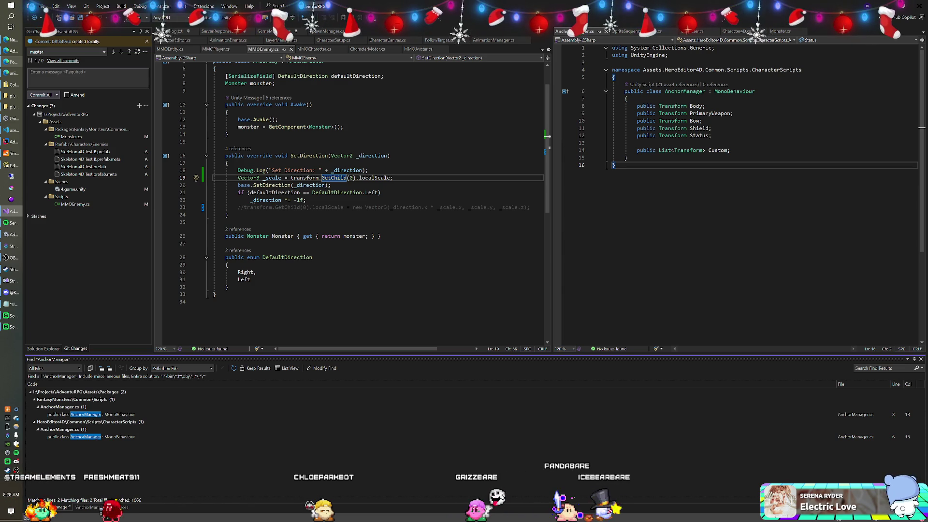
Find all references to PrimaryWeapon, then AnchorManager, glancing at Unity before returning to Visual Studio.
right_click(699, 113)
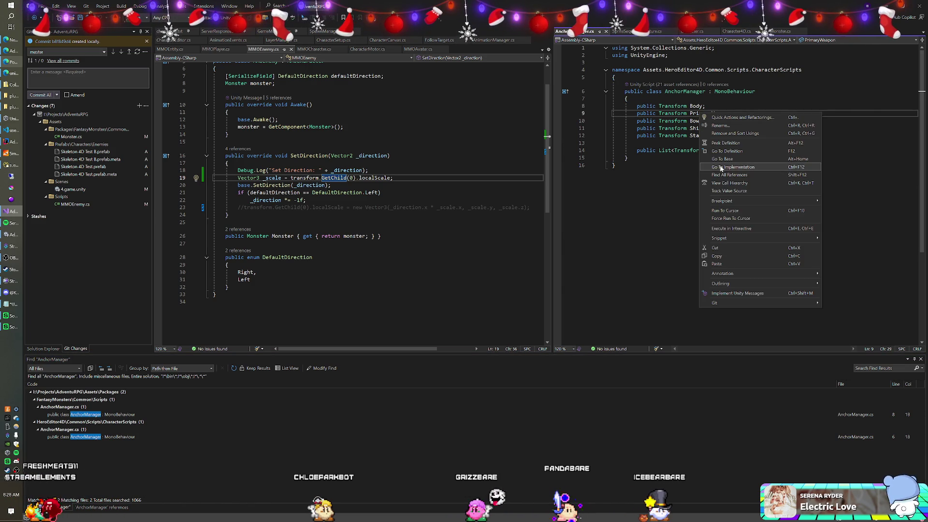
click(729, 174)
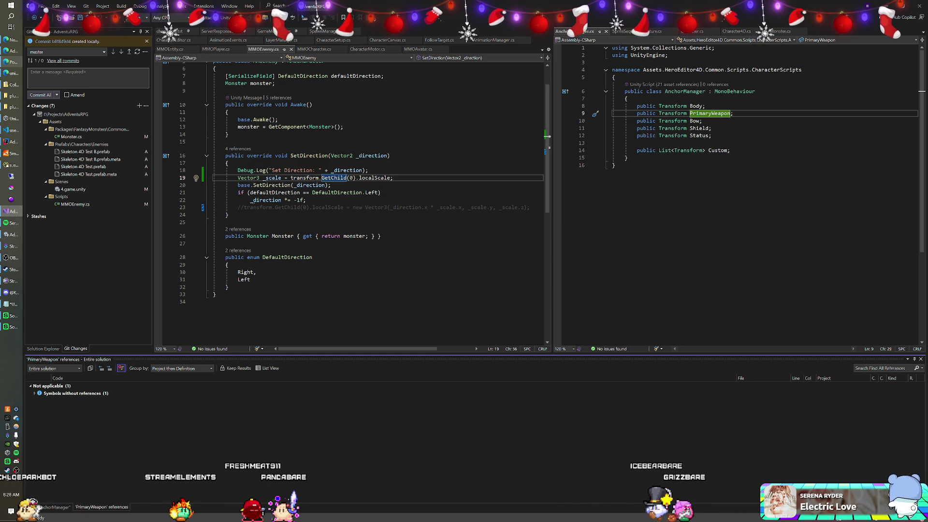
right_click(674, 91)
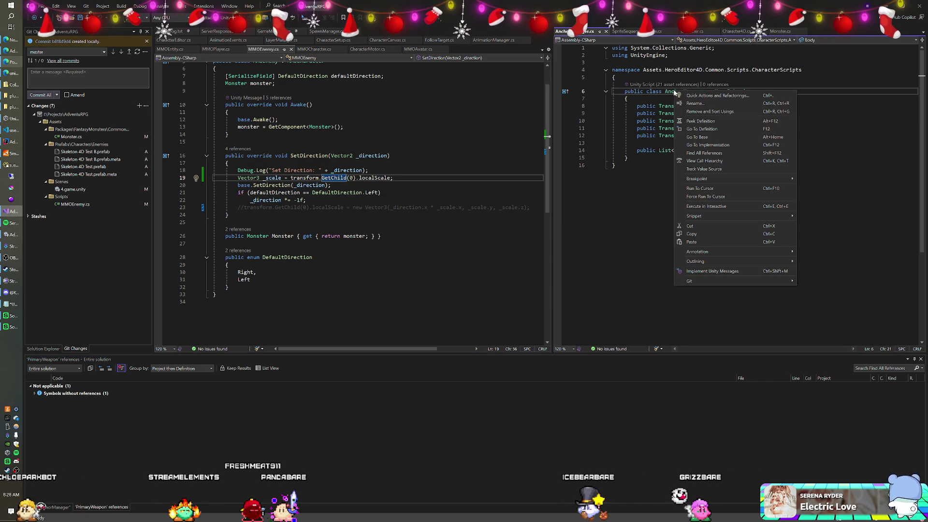
click(701, 153)
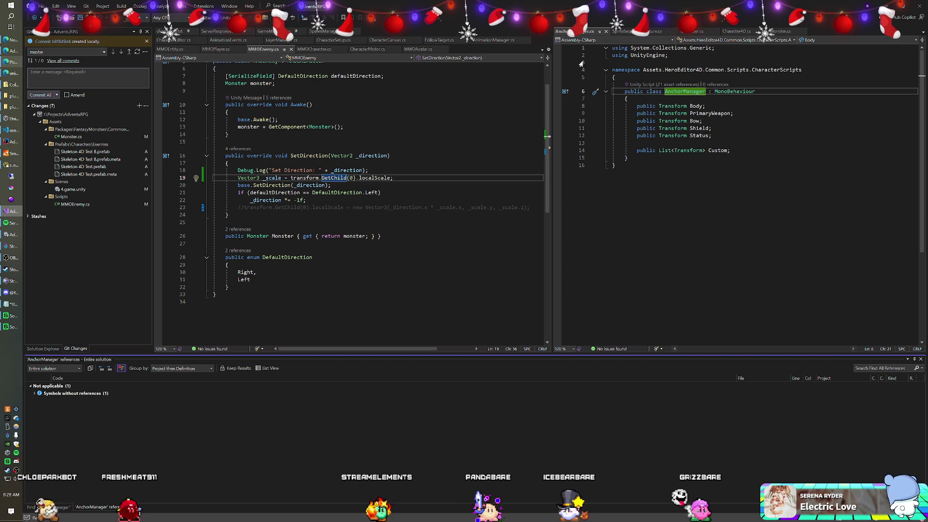
key(alt+Tab)
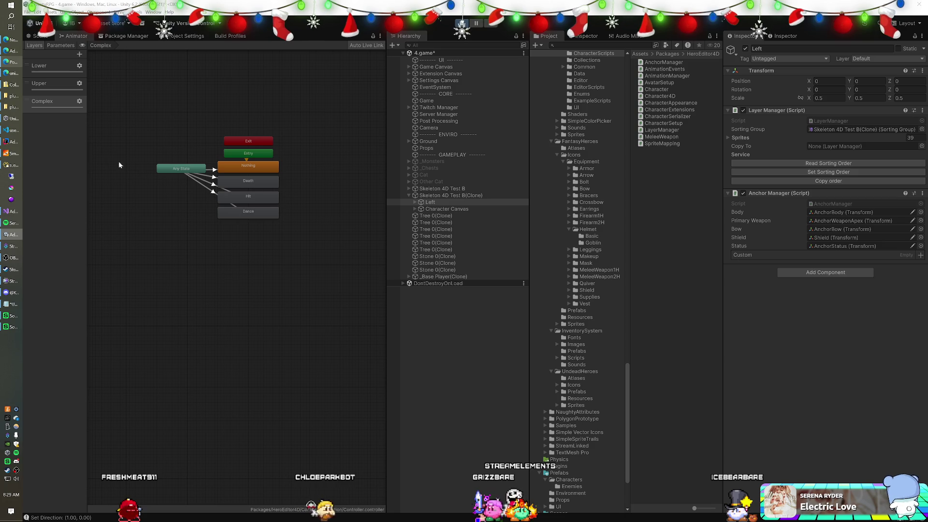
click(3, 215)
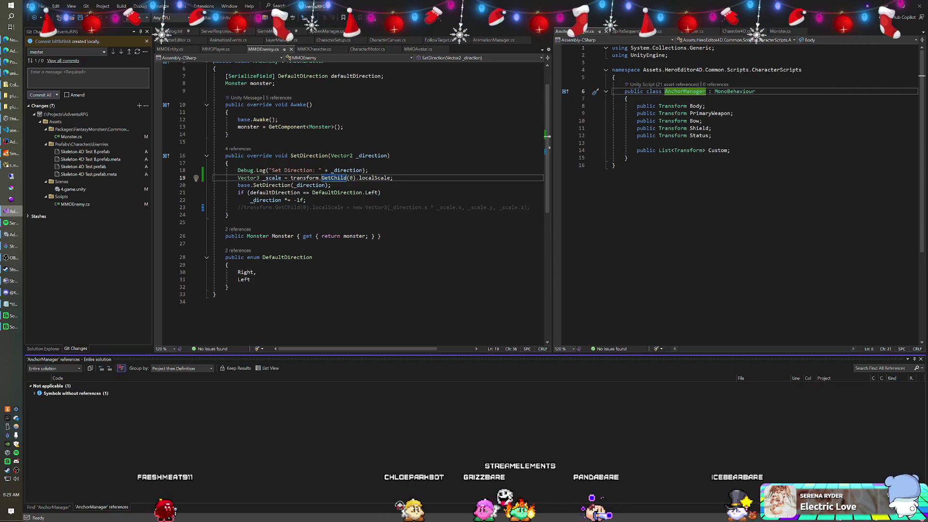
click(730, 151)
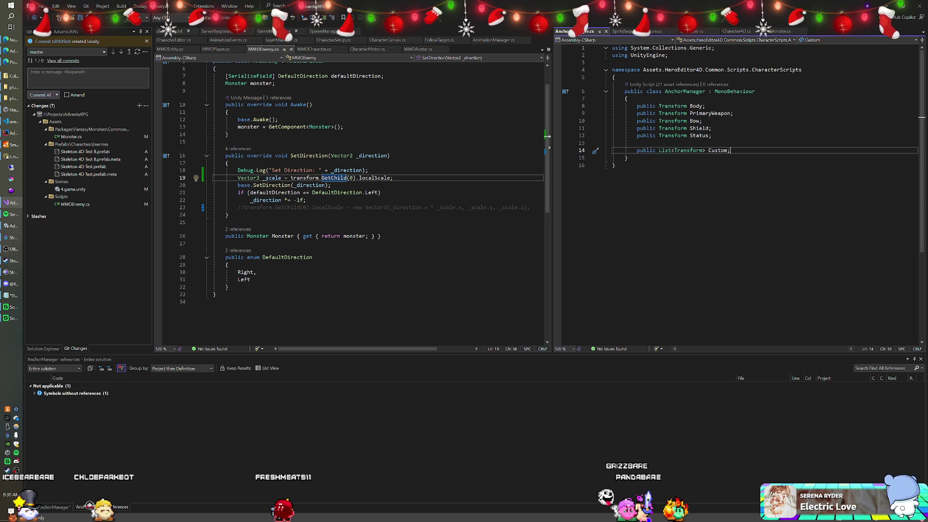
key(alt+Tab)
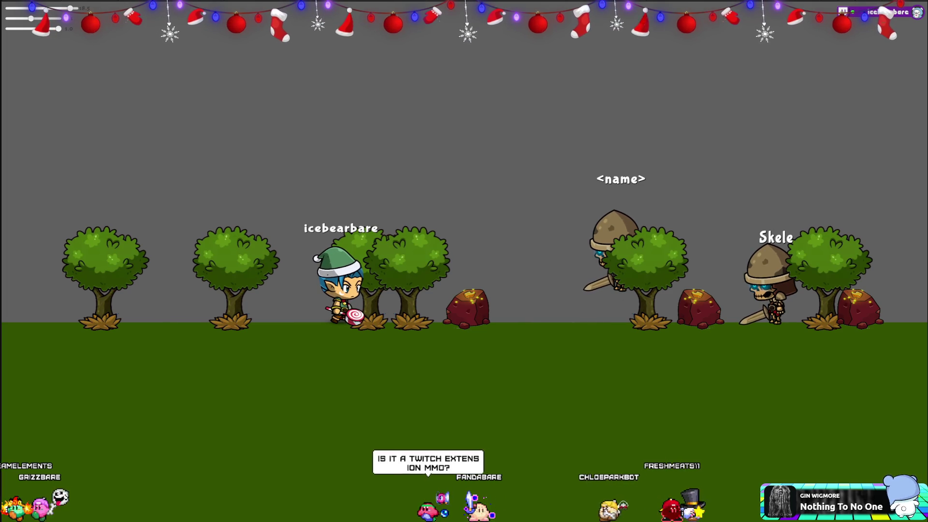
Walk the player character left in the running Game view.
key(Left)
key(Left)
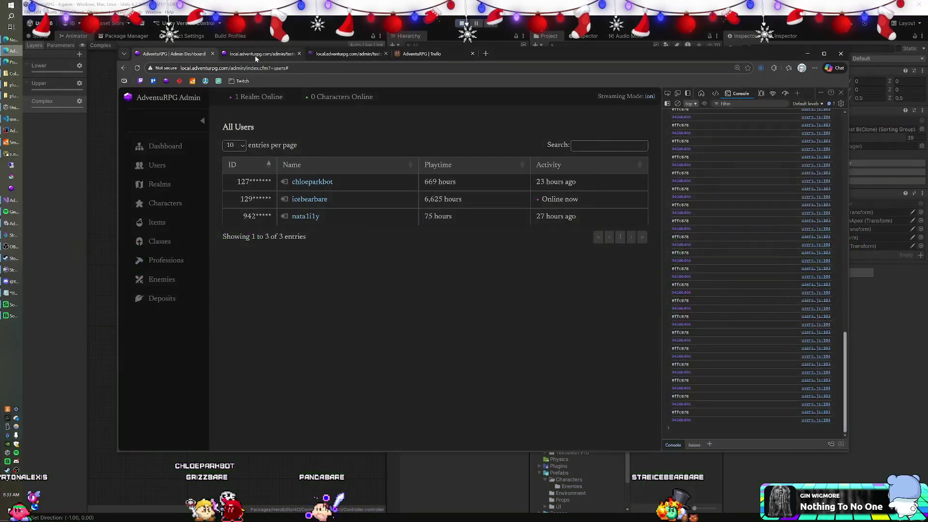
Load the extension testing page with the level-5 character sheet, checking the game in between.
click(255, 55)
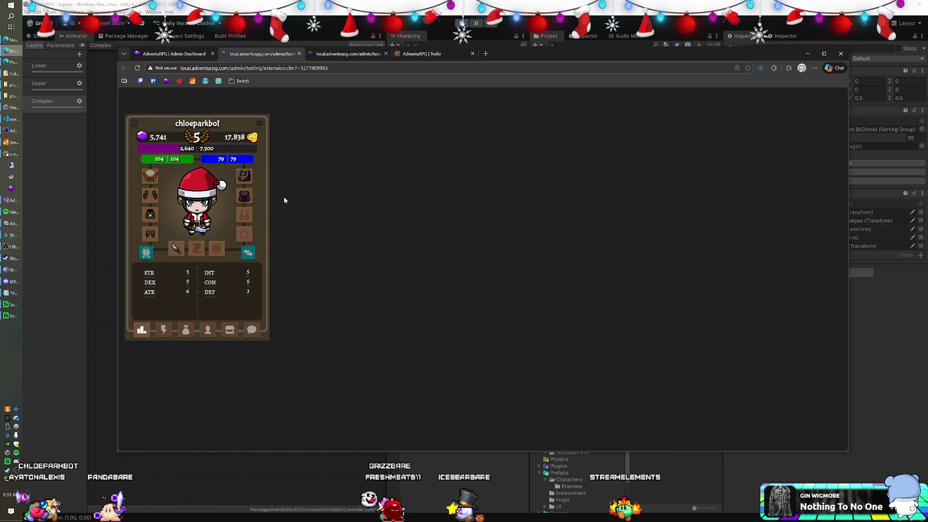
click(11, 224)
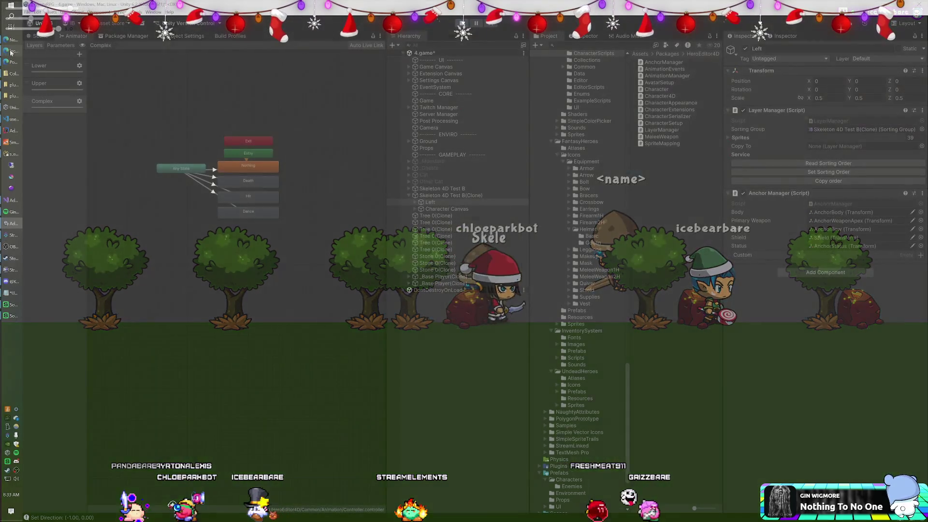
click(11, 52)
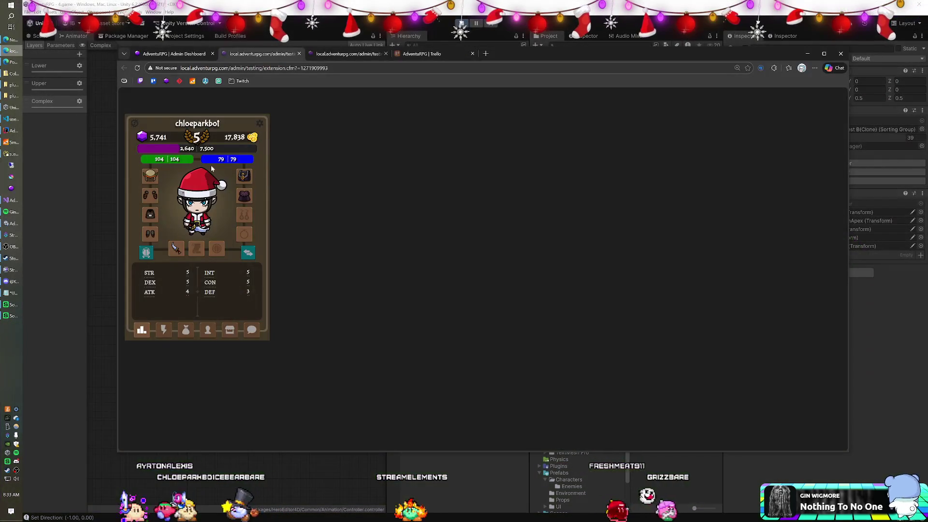
Browse the panel's potions and shop lists, return to character stats, then switch back to Unity.
click(186, 330)
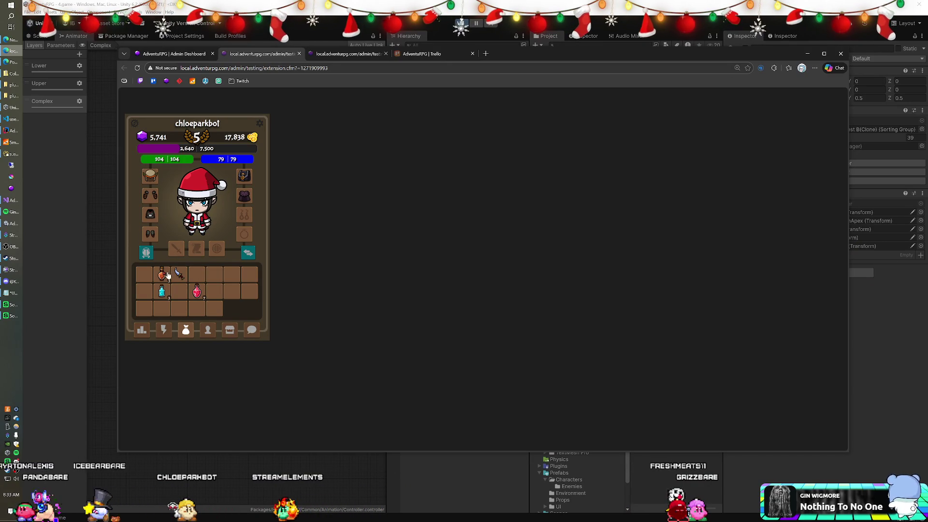
click(228, 331)
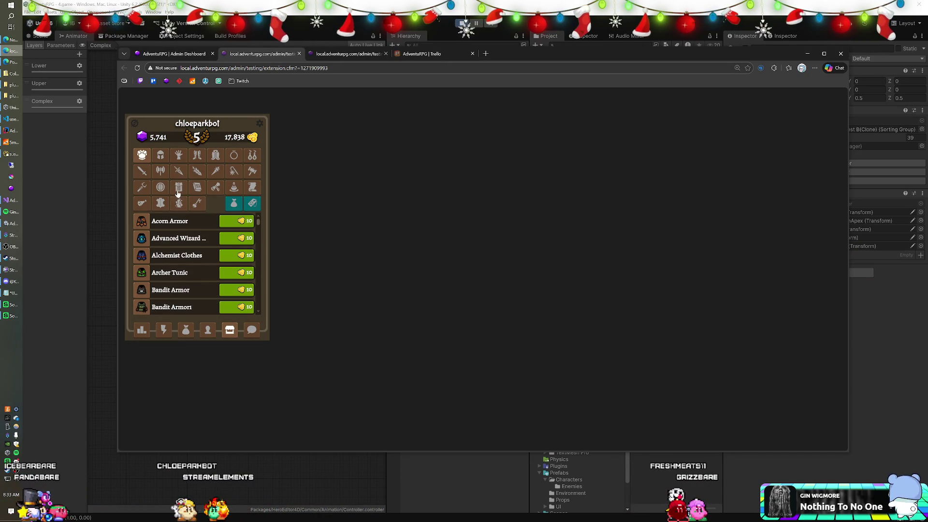
click(208, 331)
key(alt+Tab)
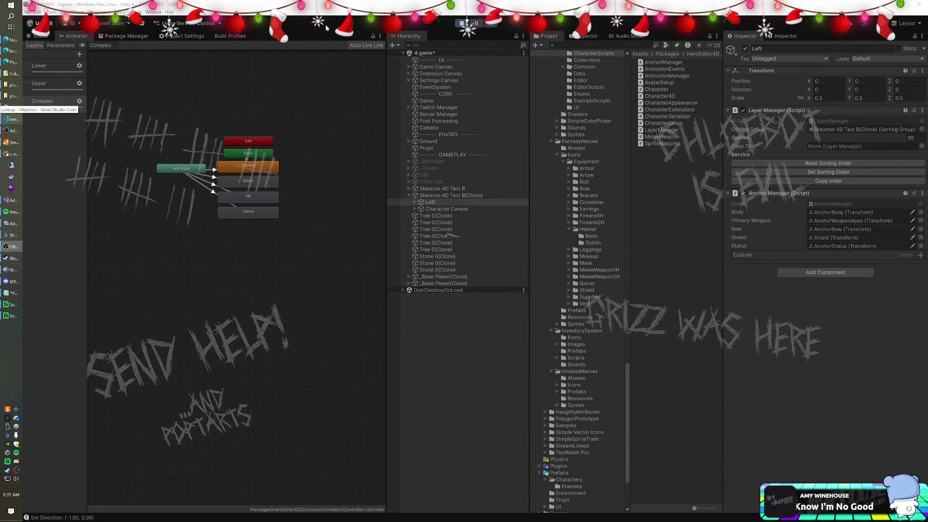
On Camera, compare Default and Elevated controller modes, settle on Default, and start raising its Y position.
click(434, 127)
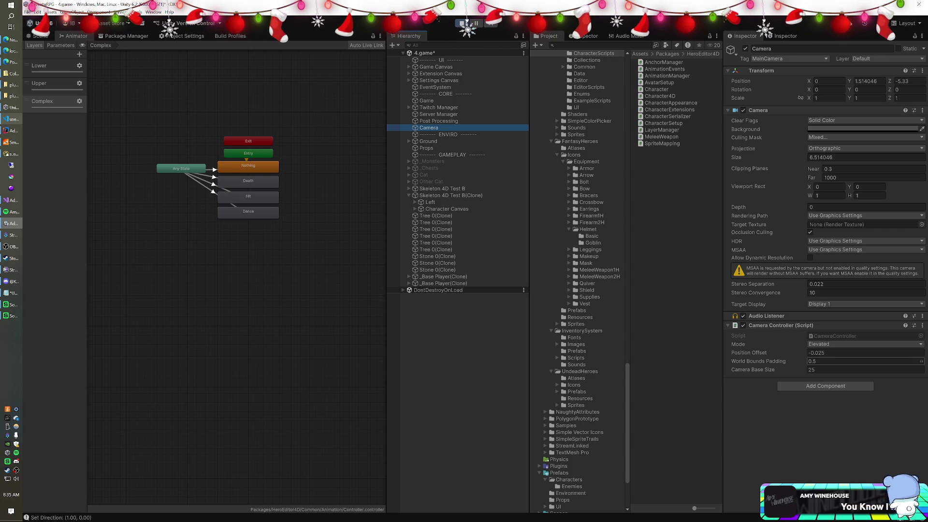
click(865, 343)
click(822, 361)
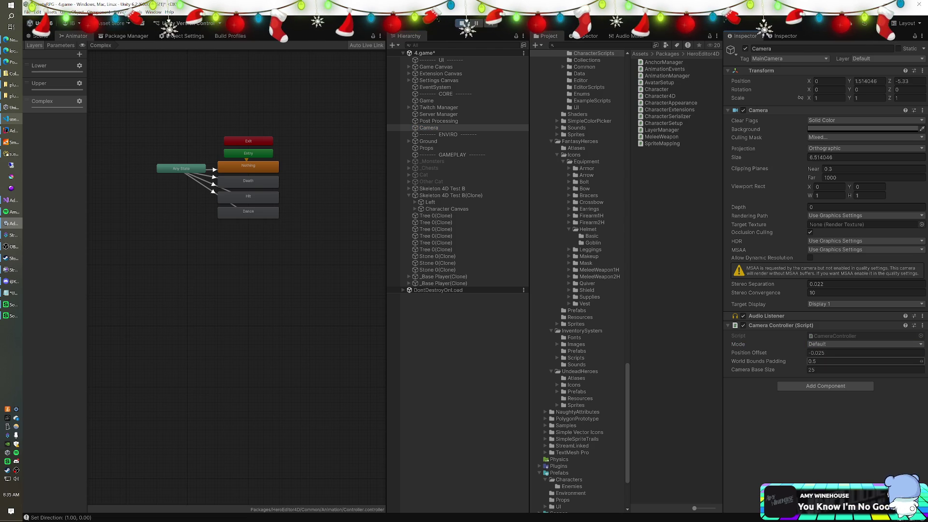
click(823, 345)
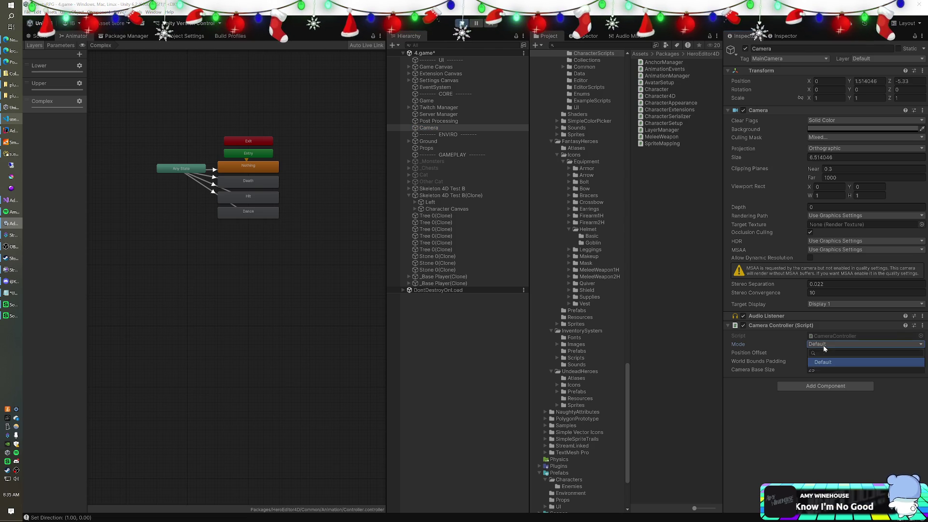
click(824, 371)
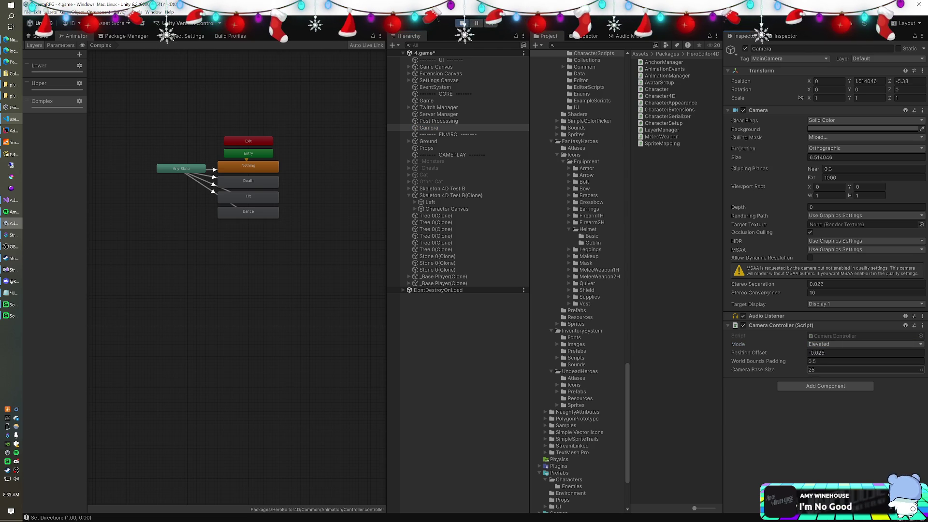
click(822, 345)
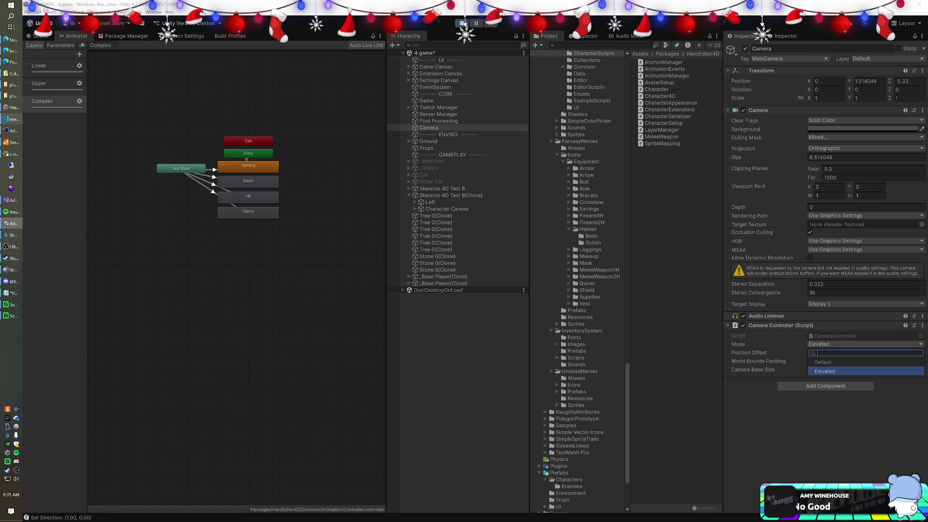
click(822, 363)
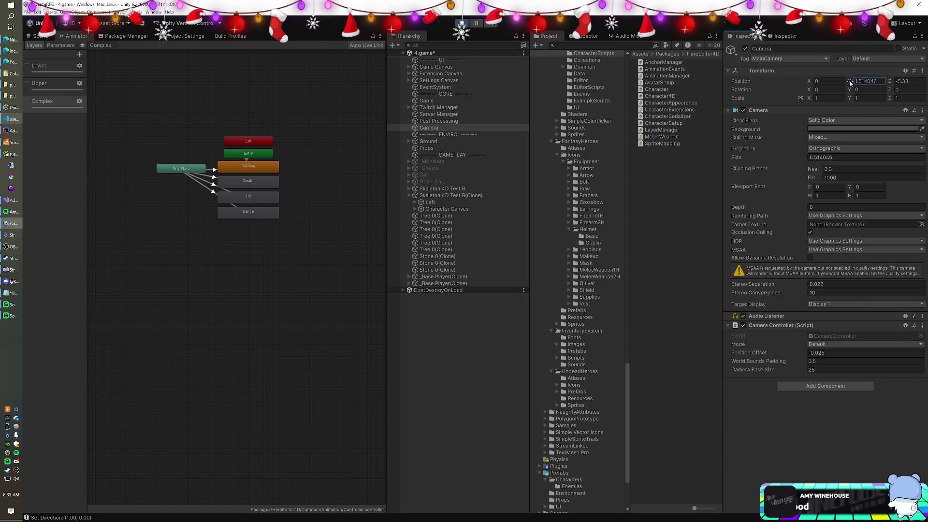
click(874, 82)
text(4)
drag(891, 91, 914, 92)
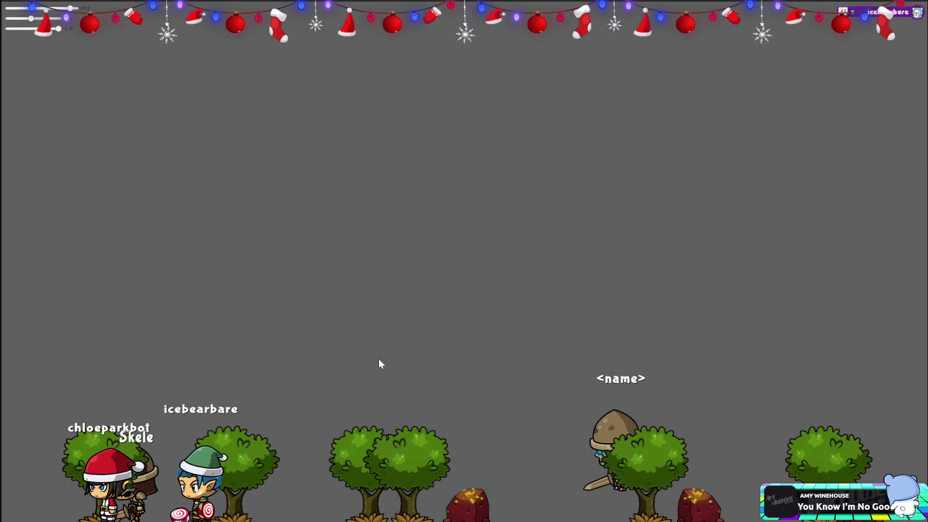
Drag the Game view zoom slider left so the characters and trees look smaller.
drag(70, 8, 39, 13)
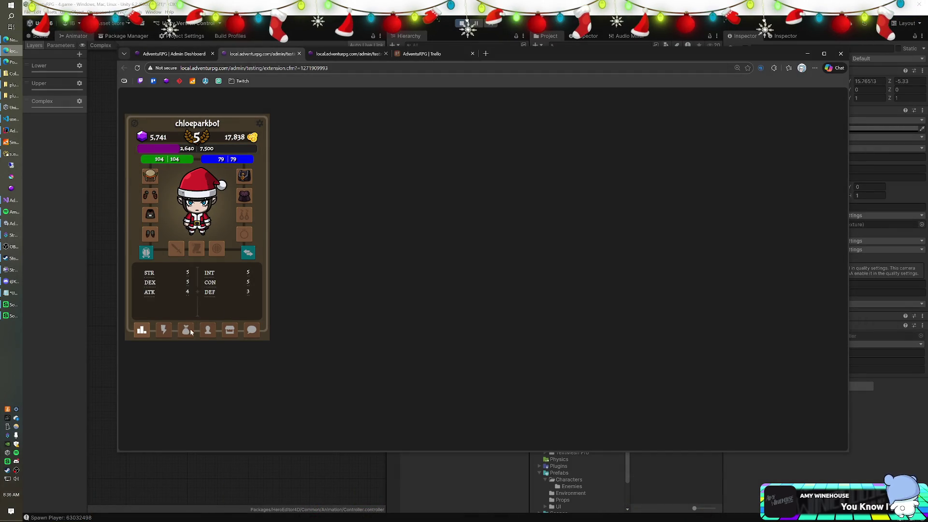
Flip through the character panel's inventory and shop lists, then back to equipment.
click(190, 329)
click(224, 332)
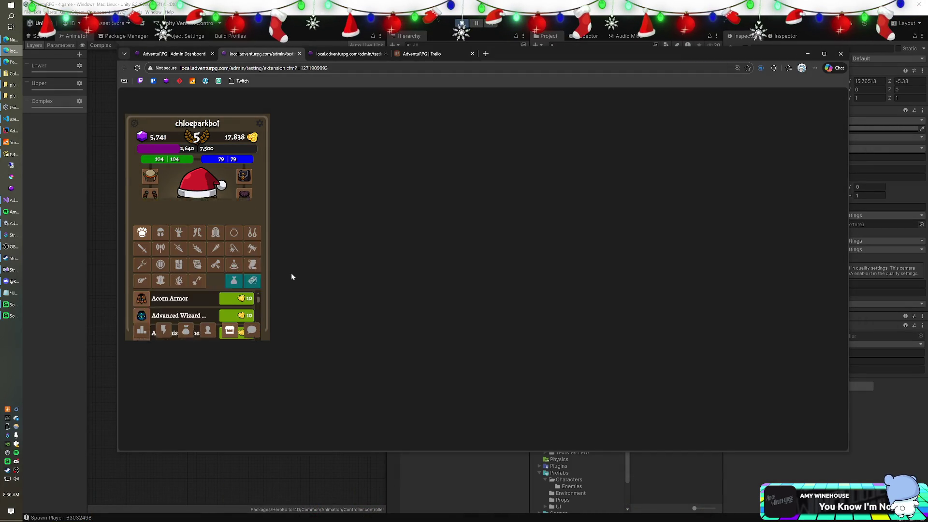
click(182, 331)
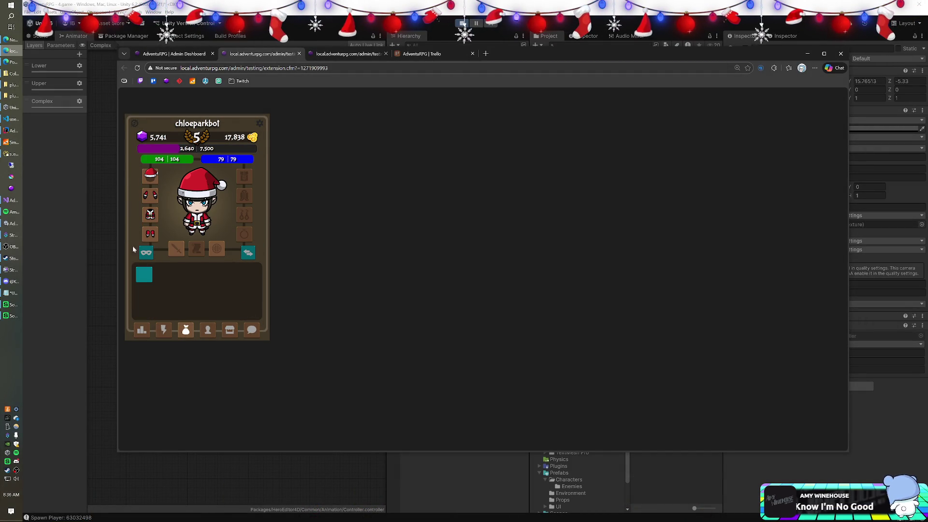
Show equipped gear and set Costume to Hide in panel settings, then return to Unity.
click(146, 254)
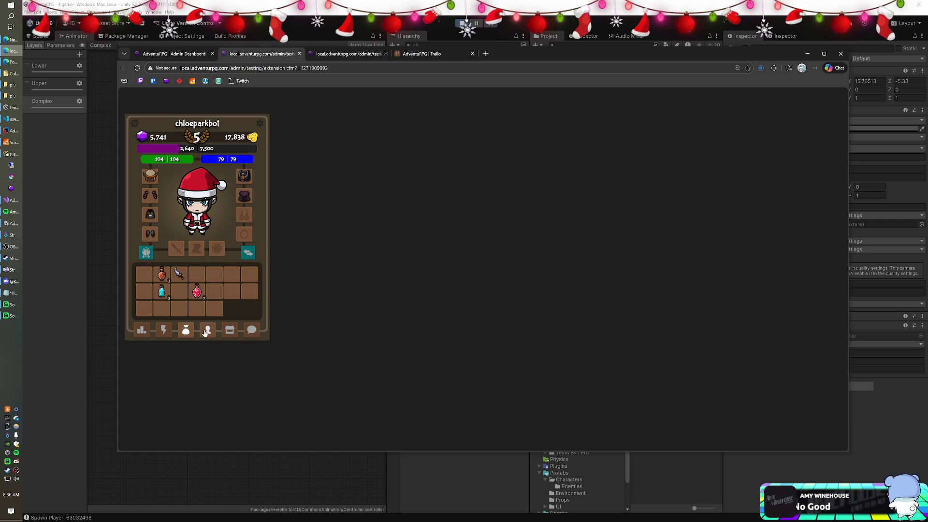
click(260, 124)
click(223, 202)
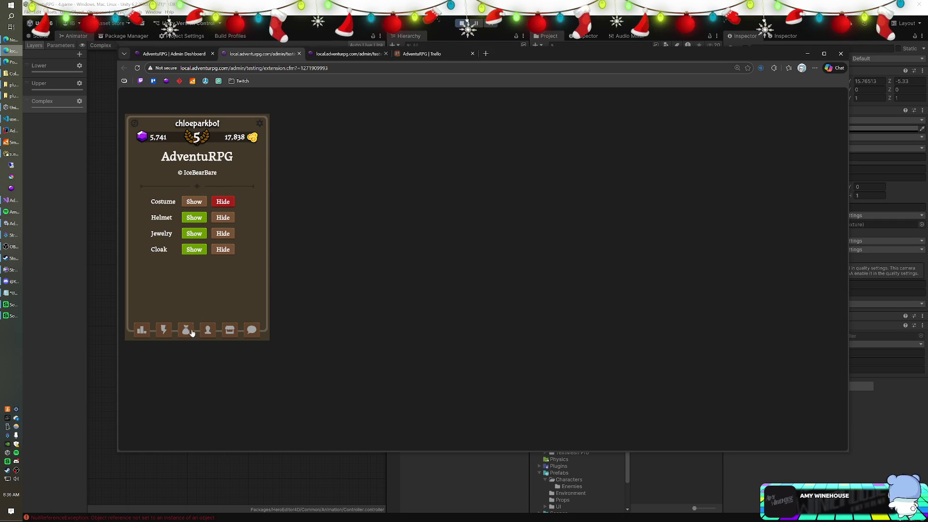
click(192, 329)
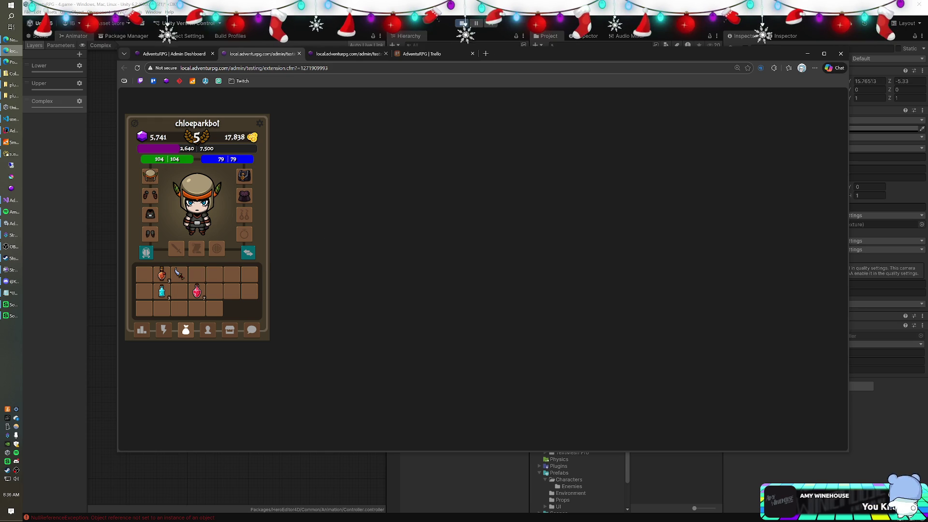
key(alt+Tab)
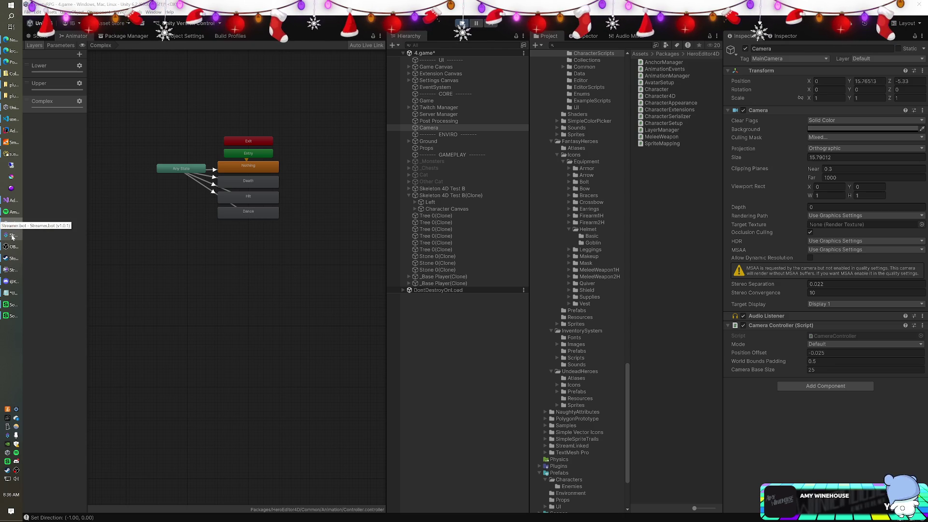
Select Left under Skeleton 4D Test B(Clone) and enter 0.5 as its Transform Scale X.
click(449, 203)
click(830, 98)
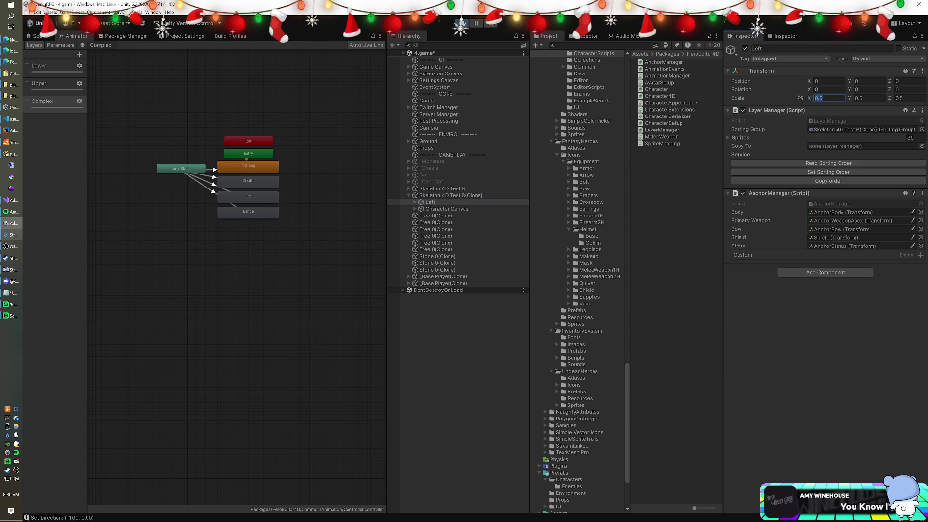
text(0.5)
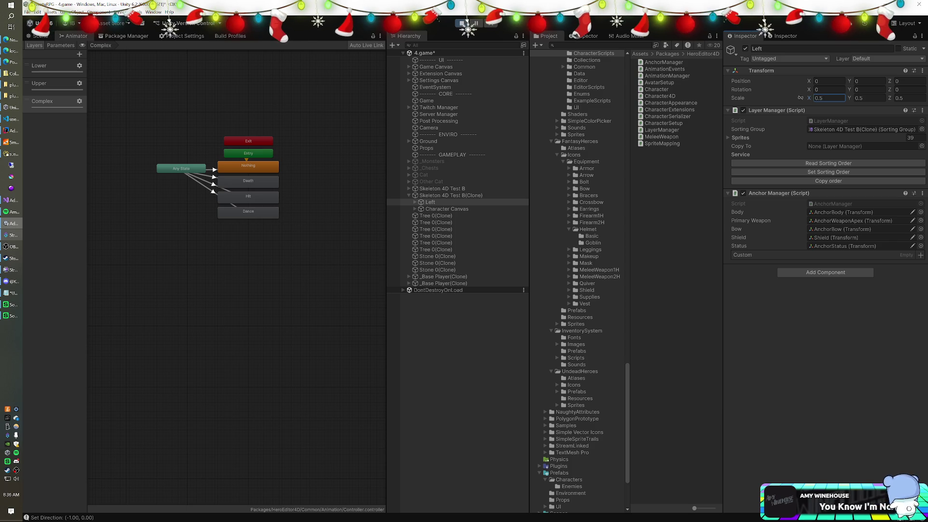